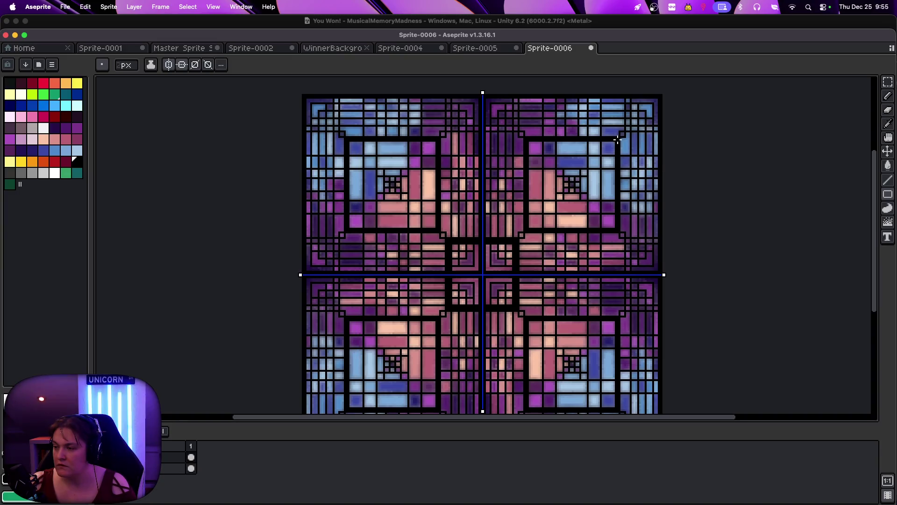
Darken the top corner strips and top-edge pixels with mirrored pencil strokes
drag(629, 118, 661, 98)
click(662, 99)
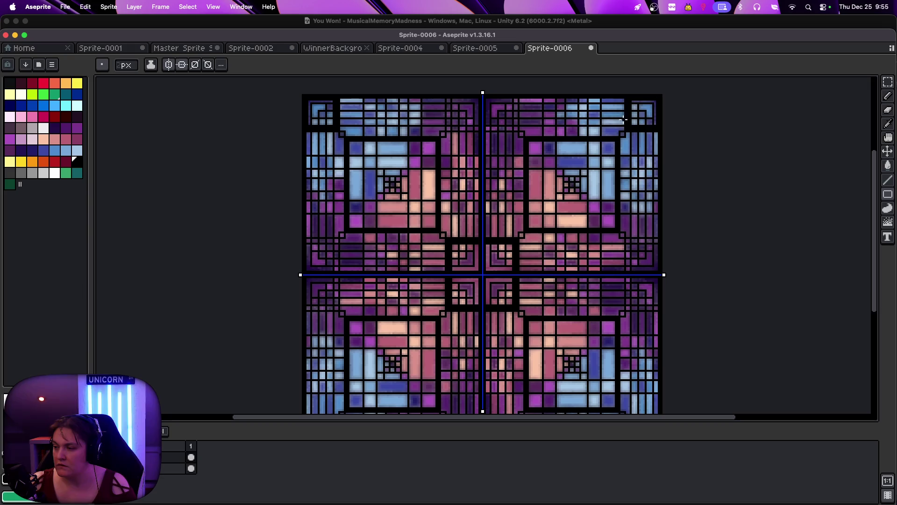
click(492, 123)
drag(510, 117, 519, 103)
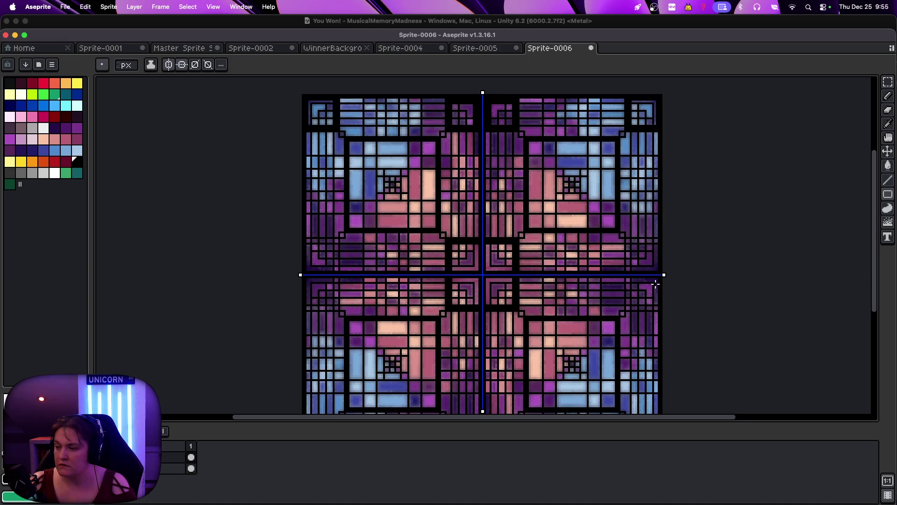
Undo a stray stamped block and redraw the mirrored blocks along the side edges
click(627, 240)
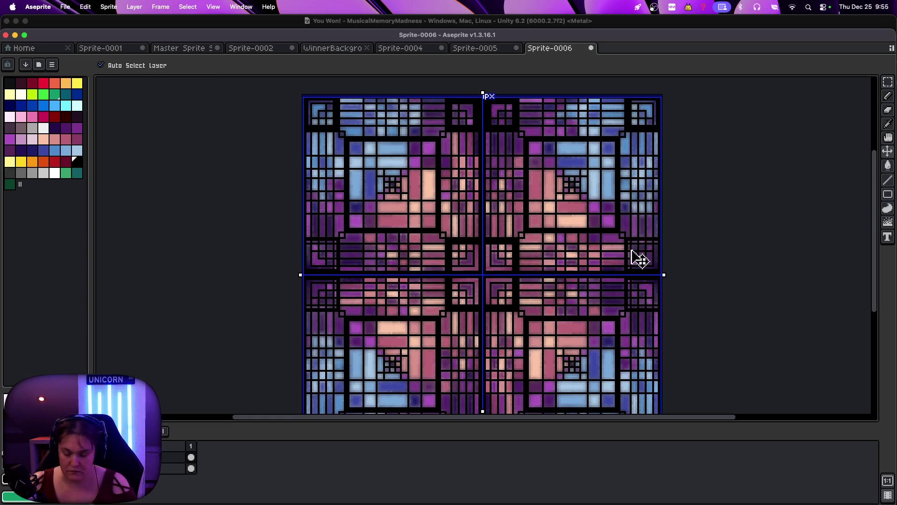
key(ctrl+z)
key(plus)
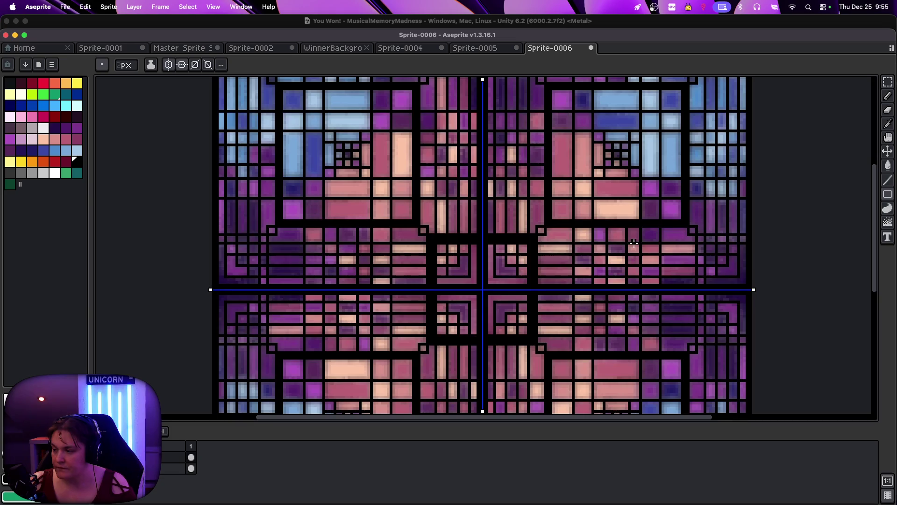
mouse_move(702, 239)
mouse_down()
mouse_move(743, 266)
mouse_move(747, 288)
mouse_up()
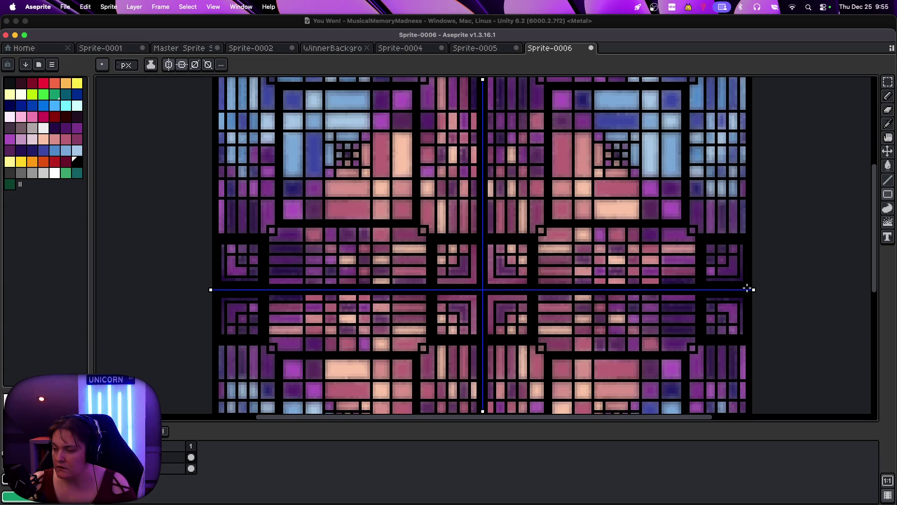
Draw a mirrored black rectangle outline around the lower central motif
key(minus)
key(minus)
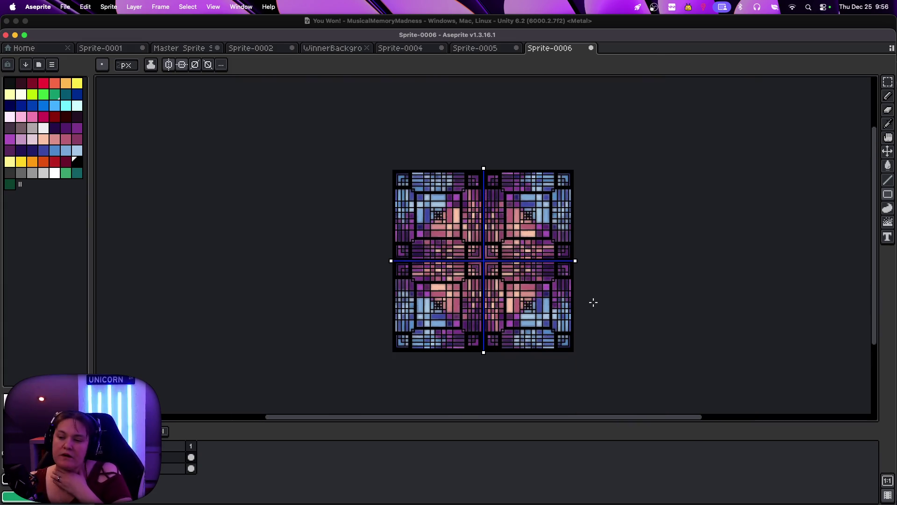
key(plus)
key(plus)
key(minus)
key(minus)
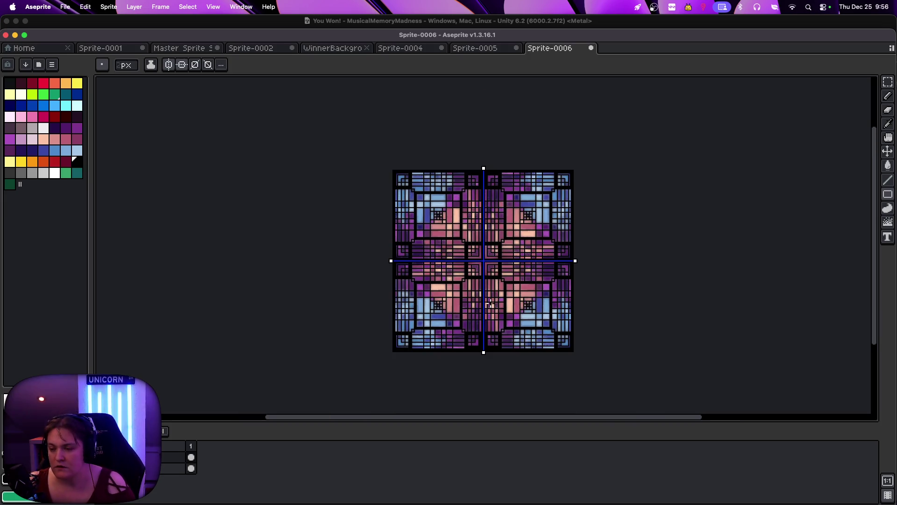
key(plus)
key(plus)
key(plus)
key(minus)
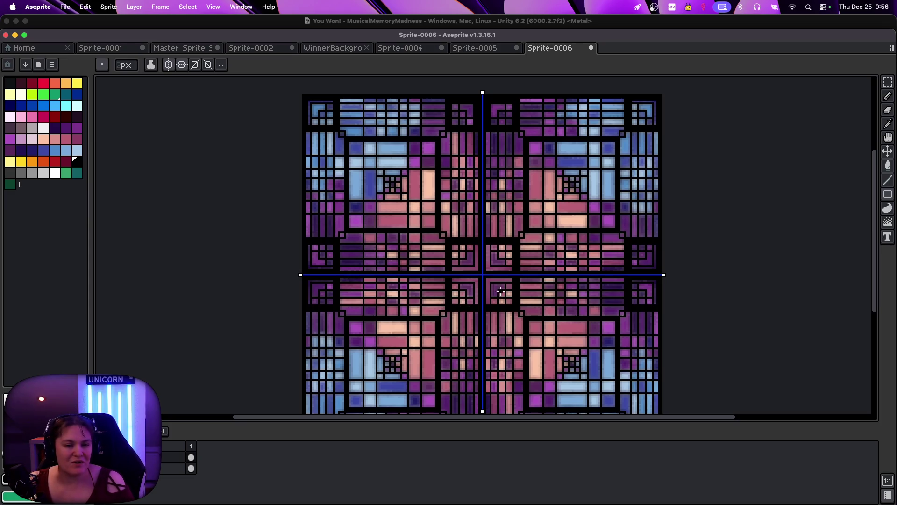
key(minus)
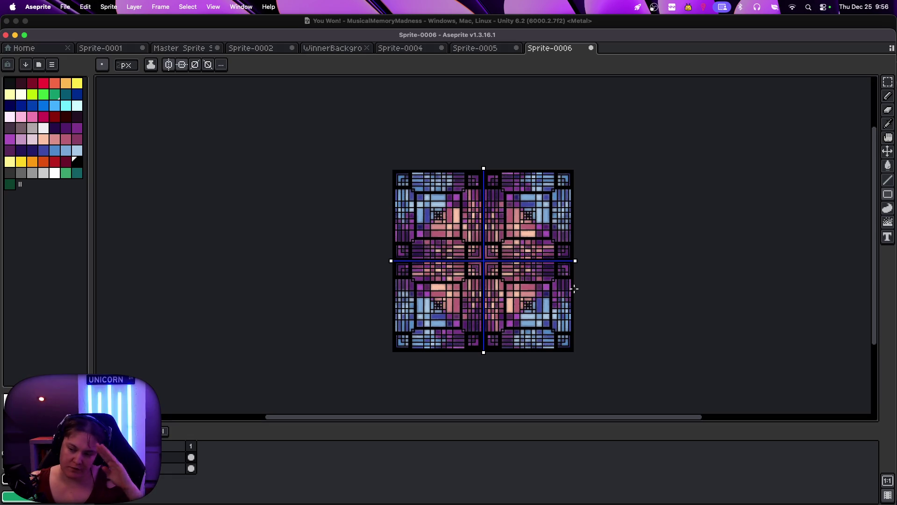
key(plus)
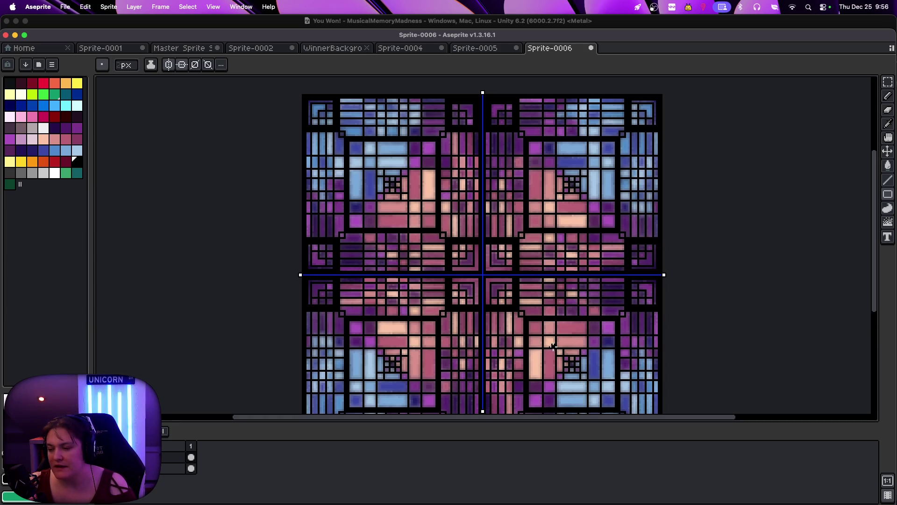
mouse_move(553, 346)
mouse_down()
mouse_move(610, 403)
mouse_move(605, 397)
mouse_up()
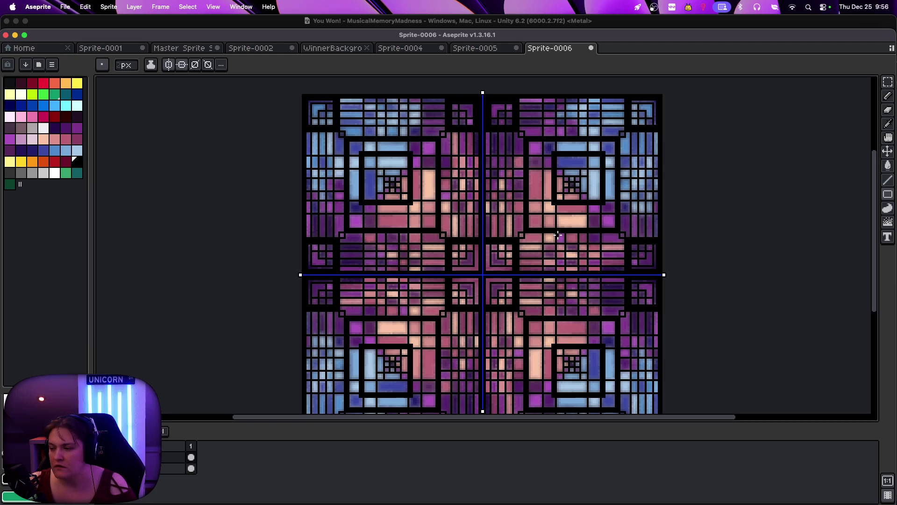
Try another mirrored rectangle outline, then undo the wrong attempt
mouse_move(558, 235)
mouse_down()
mouse_move(603, 308)
mouse_move(604, 346)
mouse_up()
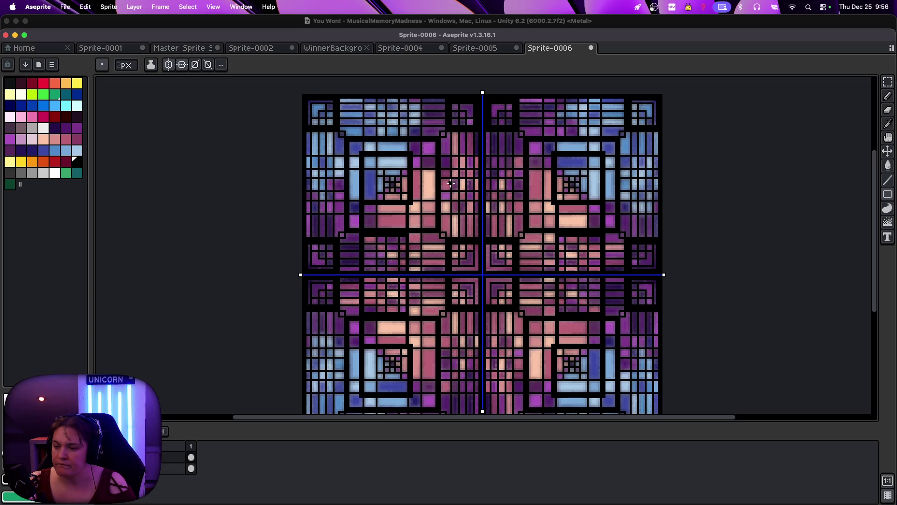
key(ctrl+z)
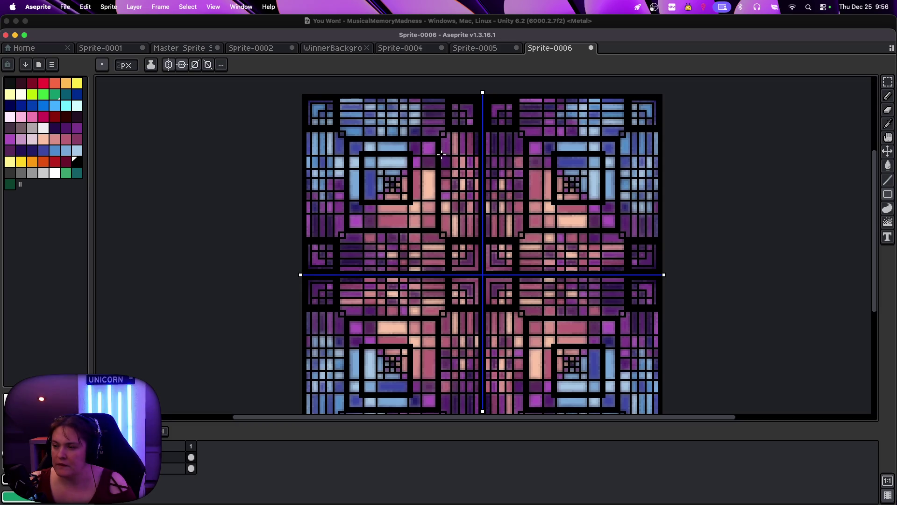
key(minus)
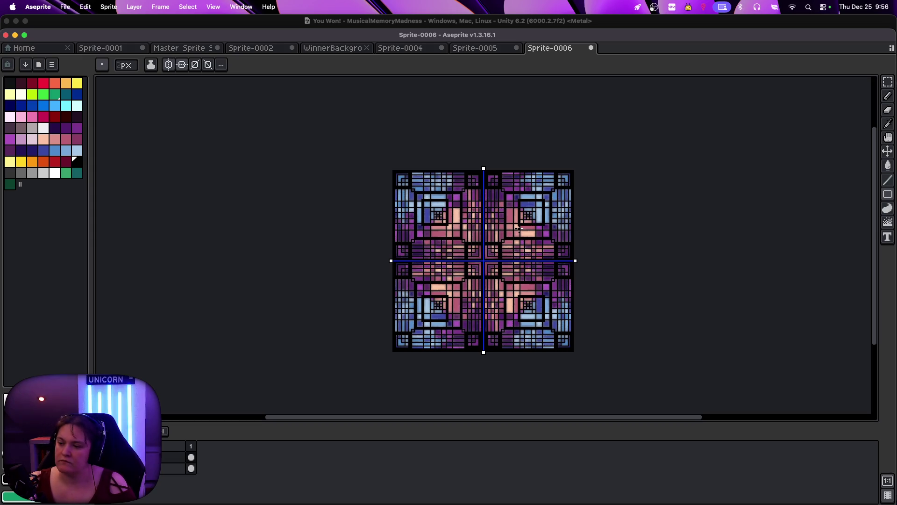
key(super+z)
key(super+shift+z)
key(super+z)
key(super+shift+z)
key(super+z)
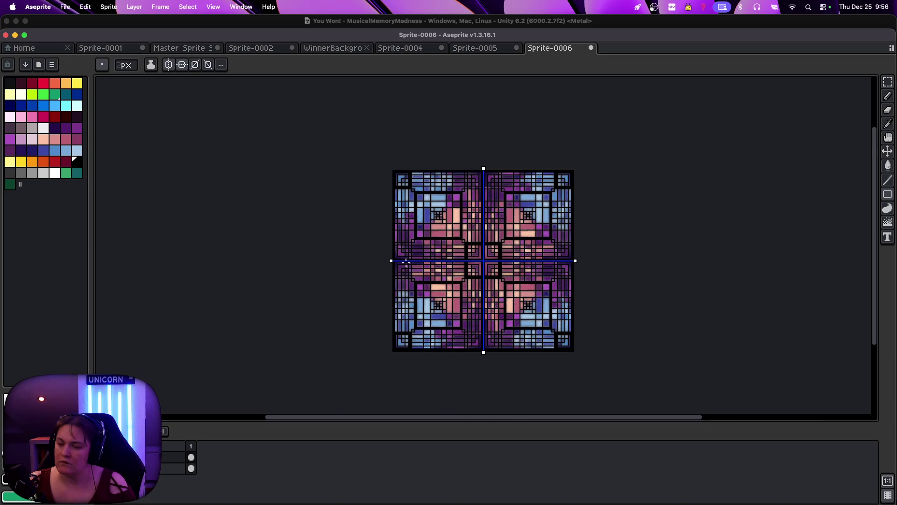
Frame the small upper grid with a mirrored black square outline
key(plus)
key(minus)
key(plus)
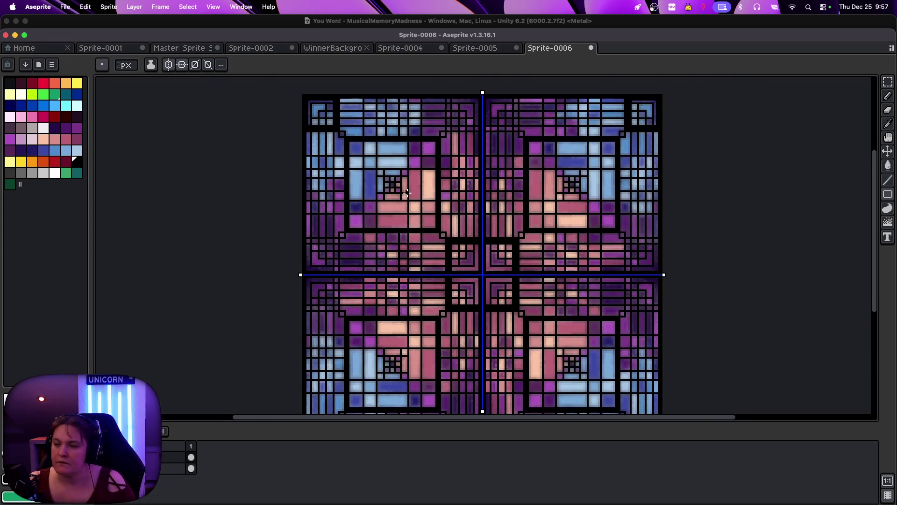
key(plus)
drag(328, 135, 369, 175)
key(minus)
key(minus)
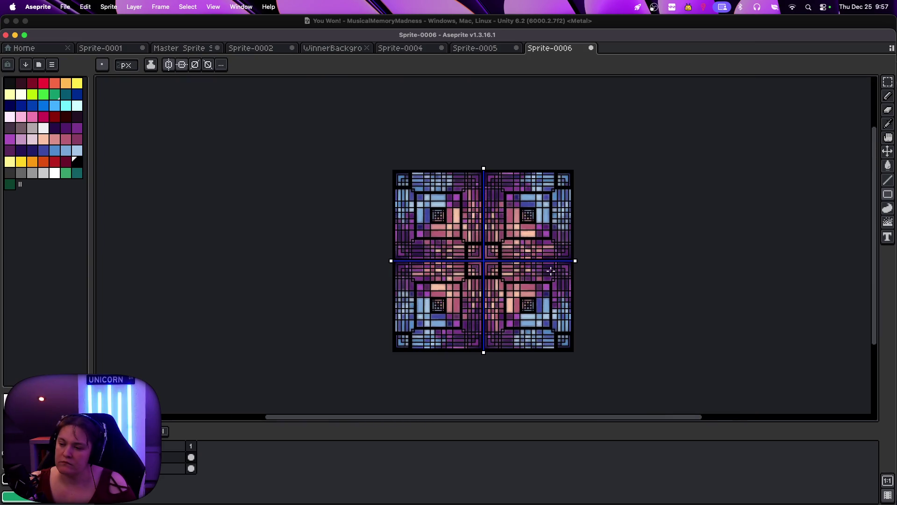
key(plus)
key(plus)
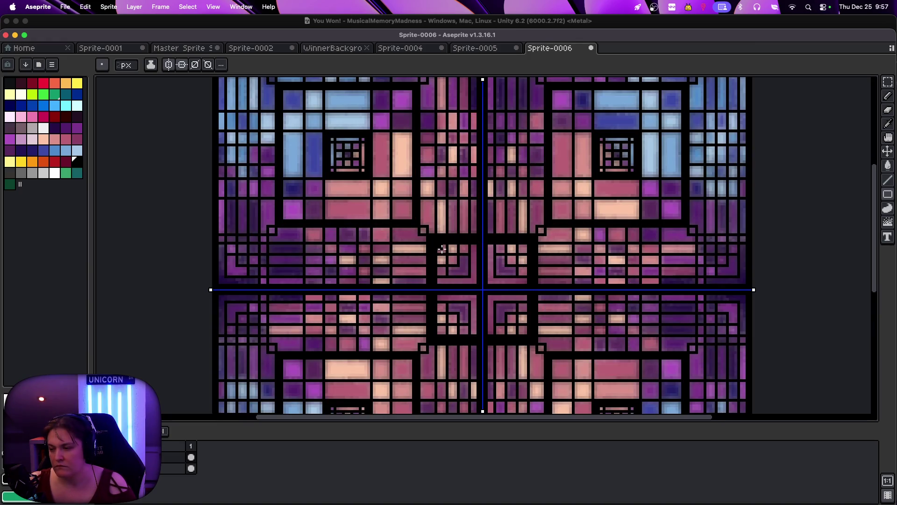
Test a mirrored dark pixel near the tile centre, then undo it
click(461, 268)
key(ctrl+z)
key(ctrl+z)
key(ctrl+z)
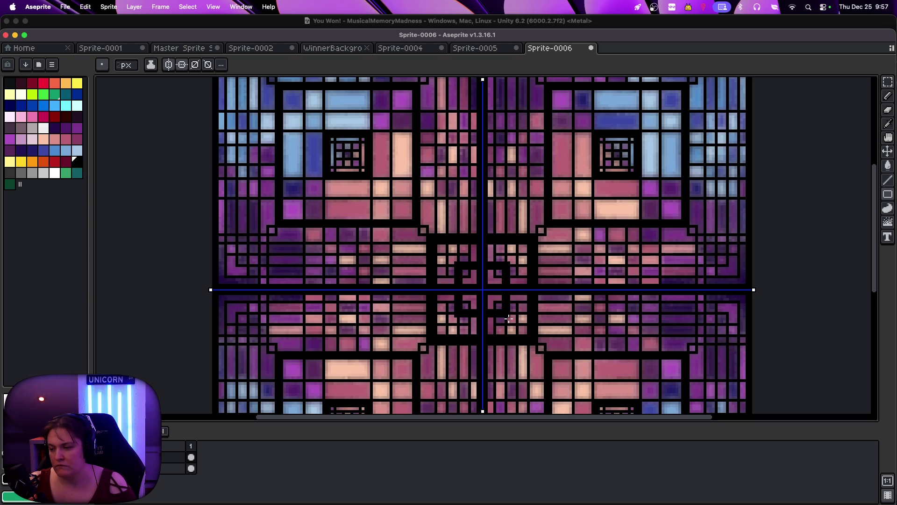
key(ctrl+shift+z)
key(ctrl+z)
scroll(506, 317, down, 7)
scroll(506, 315, up, 2)
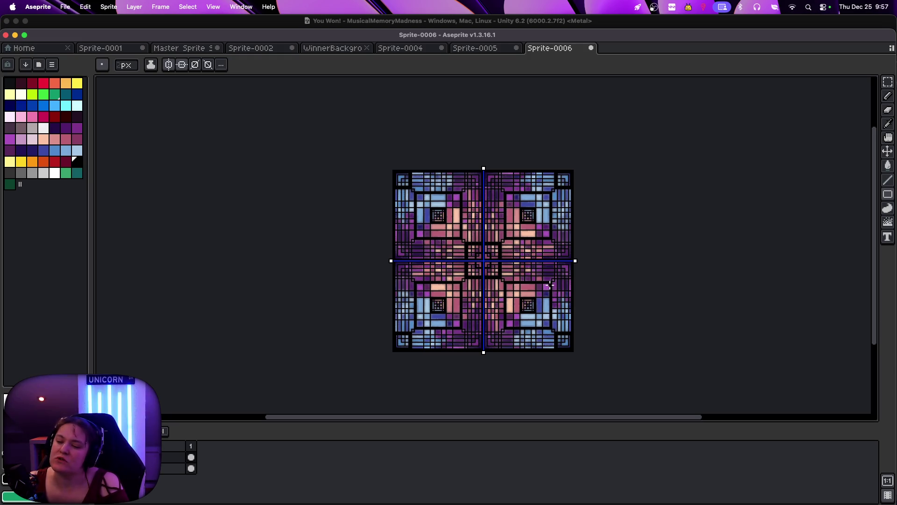
scroll(550, 284, up, 1)
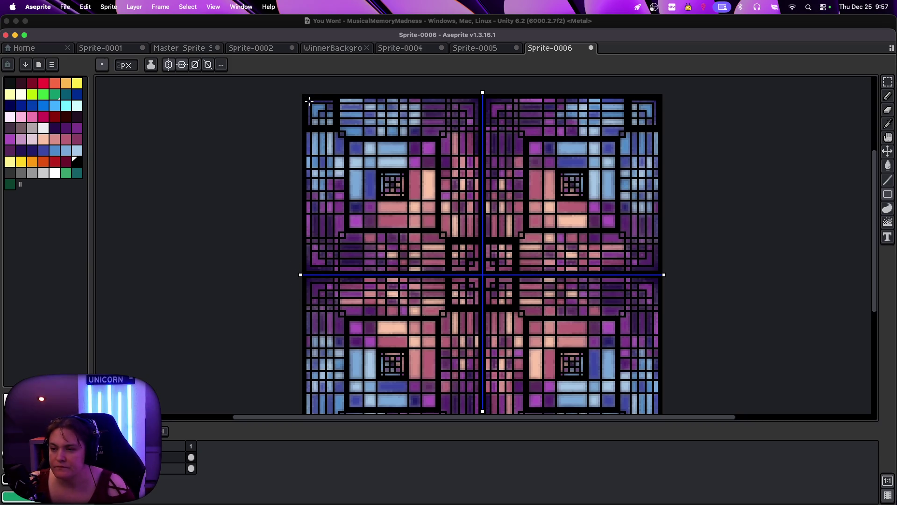
Draw a mirrored rectangle outline from the top-left corner toward the centre, then add Layer 3
mouse_move(309, 101)
mouse_down()
mouse_move(502, 267)
mouse_move(567, 299)
mouse_move(603, 272)
mouse_move(654, 355)
mouse_move(657, 446)
mouse_move(651, 442)
mouse_move(660, 452)
mouse_up()
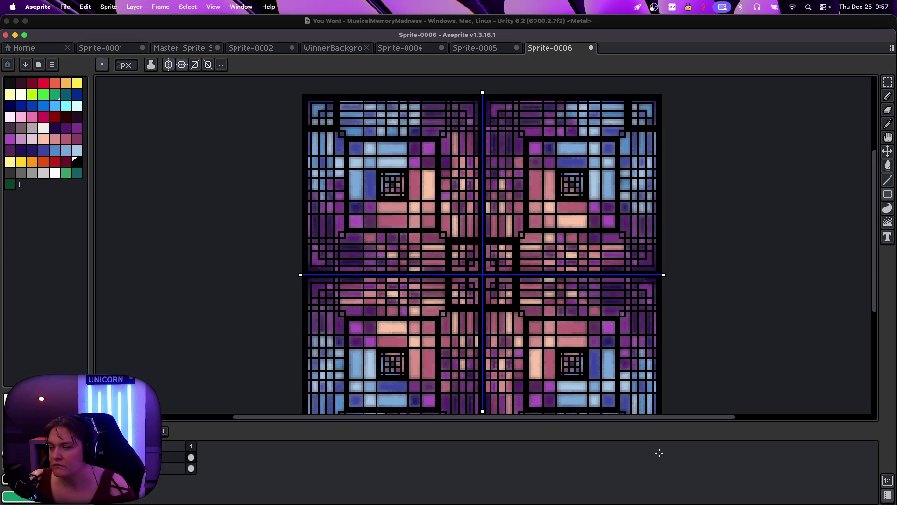
key(1)
key(2)
key(3)
key(2)
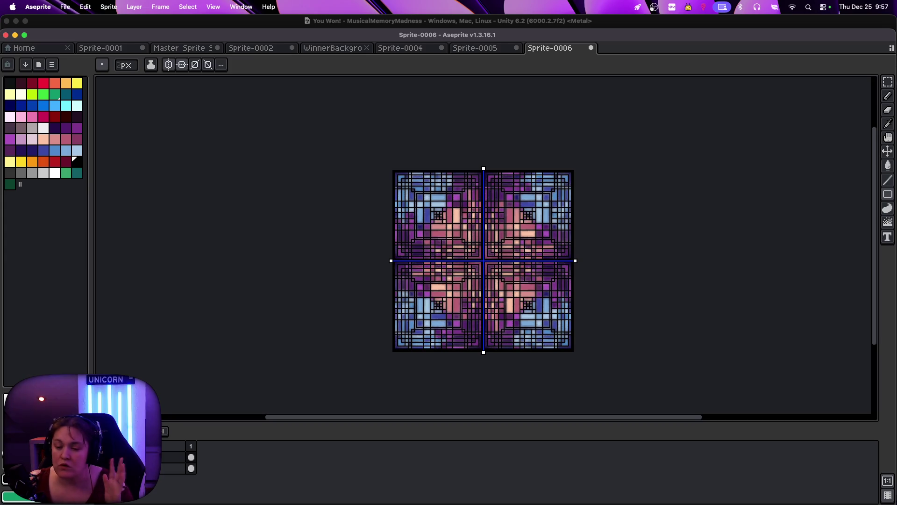
key(shift+n)
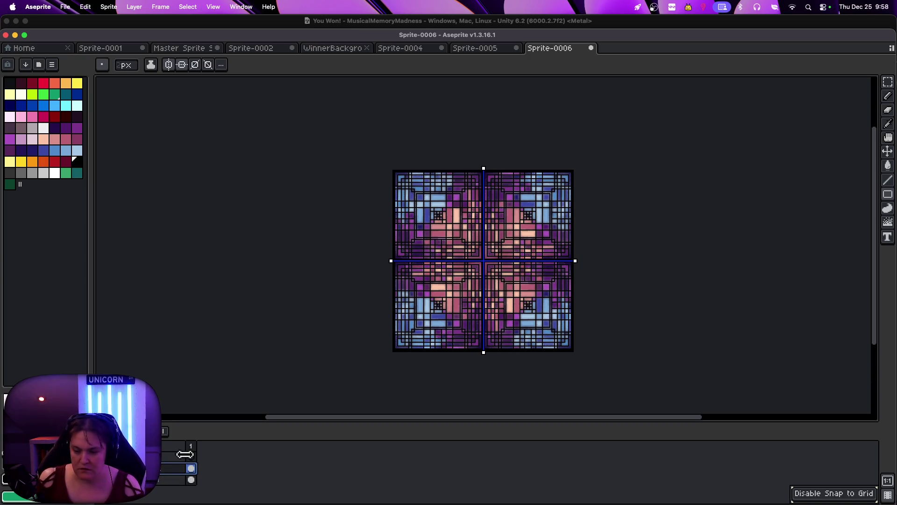
Rename the bottom layer to 'Tops'
click(161, 481)
double_click(159, 480)
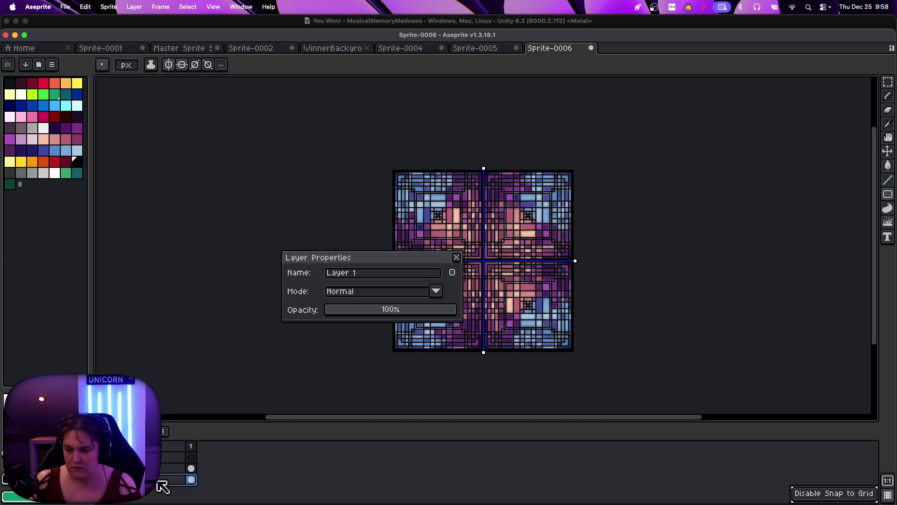
click(361, 275)
drag(364, 276, 310, 276)
text(Tops)
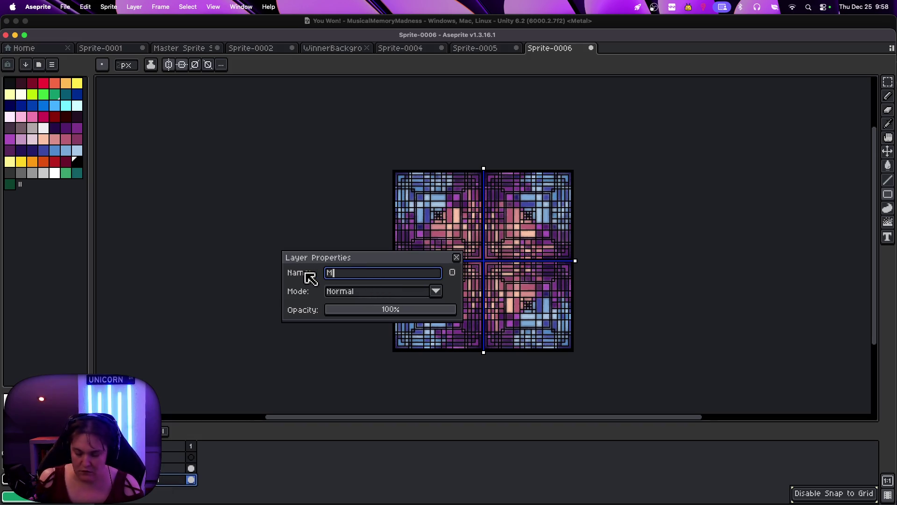
key(Return)
Rename the middle layer to 'Bottoms'
click(171, 469)
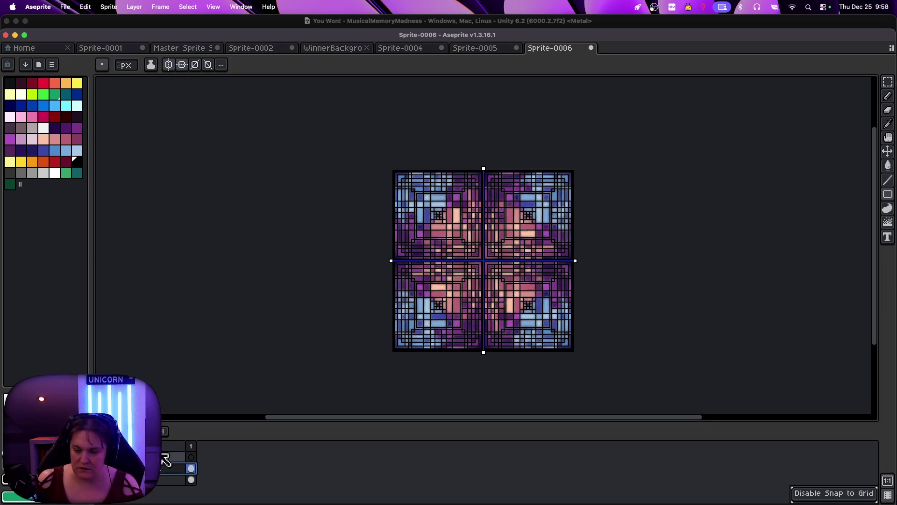
double_click(171, 469)
text(Bottoms)
key(Return)
Rename the top layer to 'Tops' and switch to the Ellipse tool
double_click(171, 457)
click(344, 272)
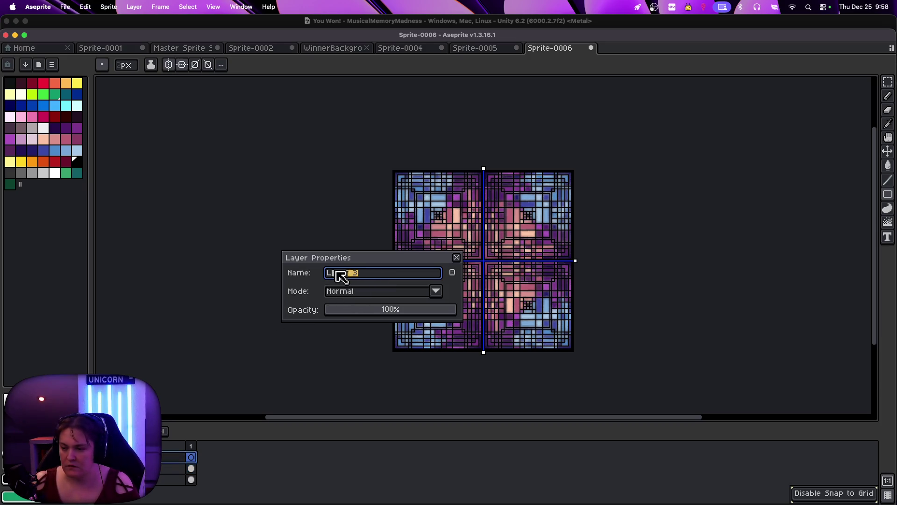
text(Tops)
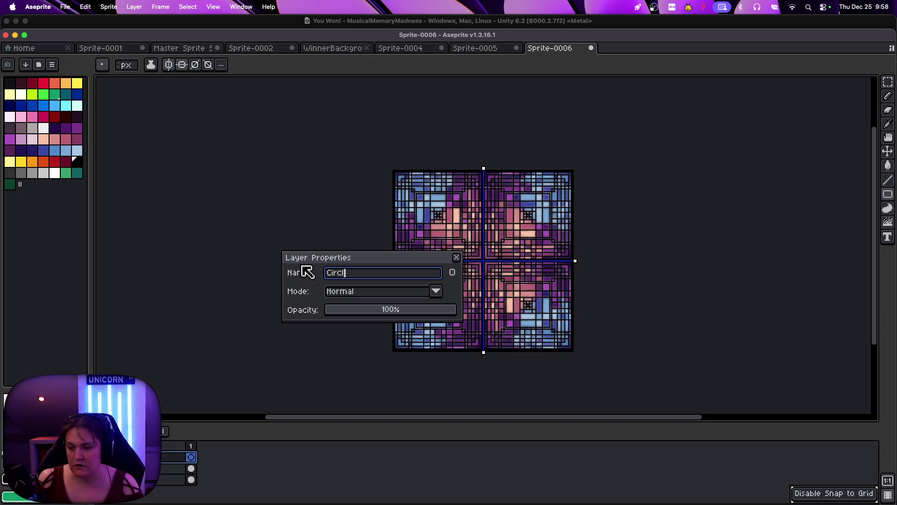
key(Return)
drag(888, 194, 859, 195)
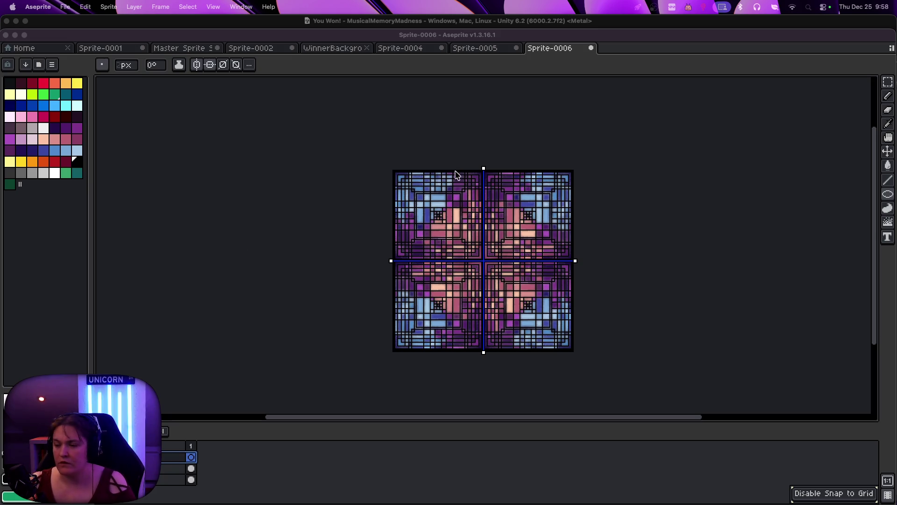
Draw trial mirrored curves and circles in the top quadrants, then undo them
click(419, 168)
scroll(411, 184, up, 2)
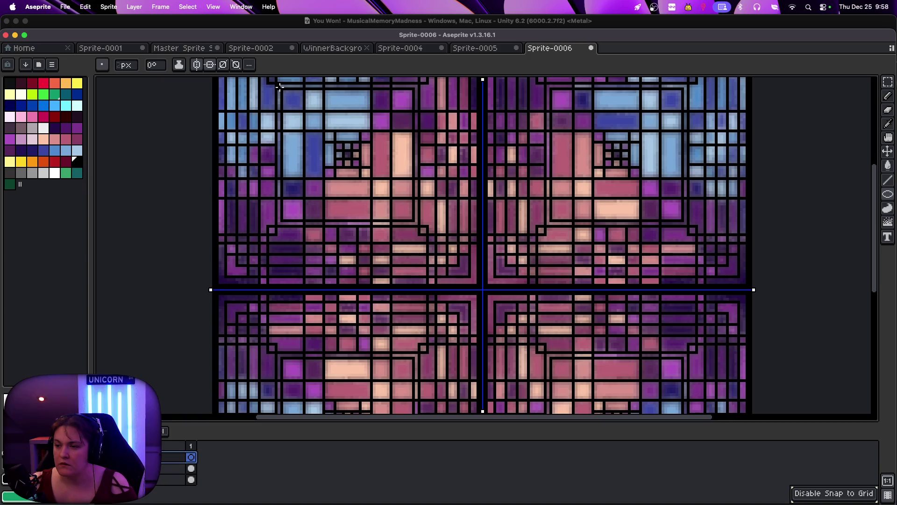
drag(263, 81, 301, 80)
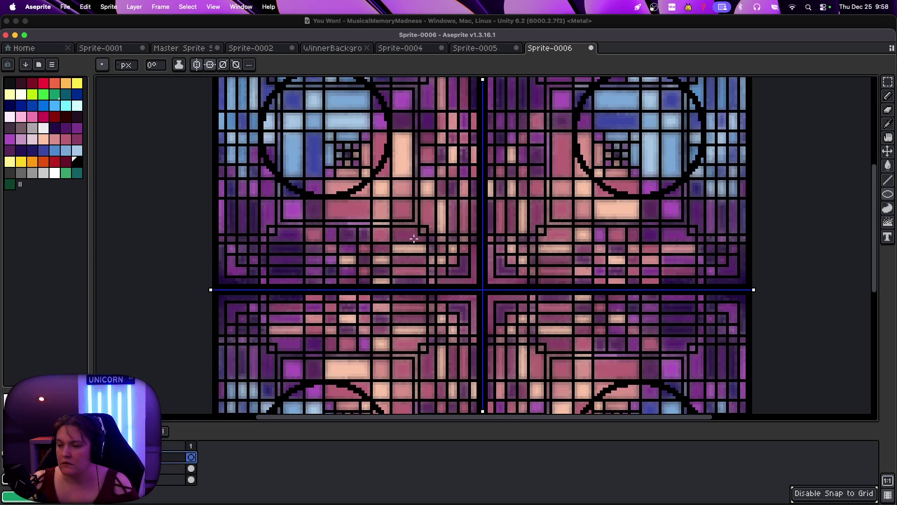
key(ctrl+z)
scroll(423, 250, right, 5)
scroll(423, 249, left, 10)
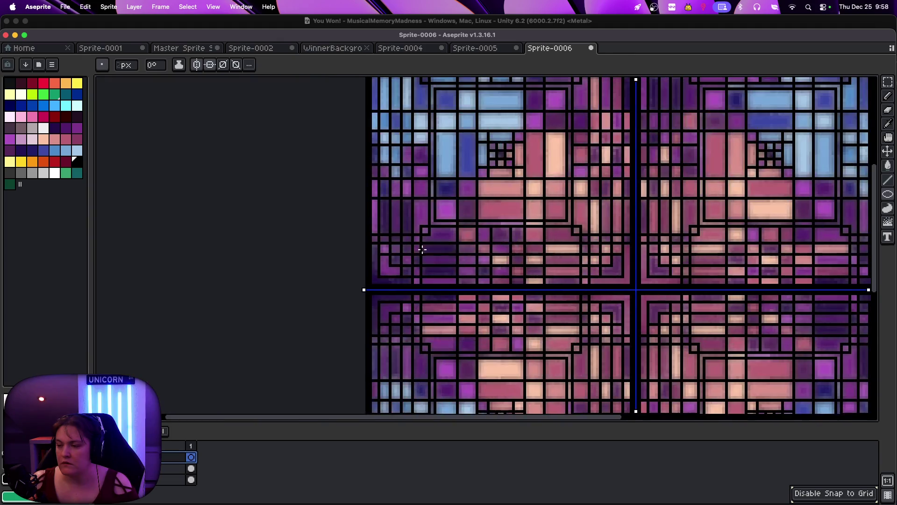
scroll(428, 250, right, 5)
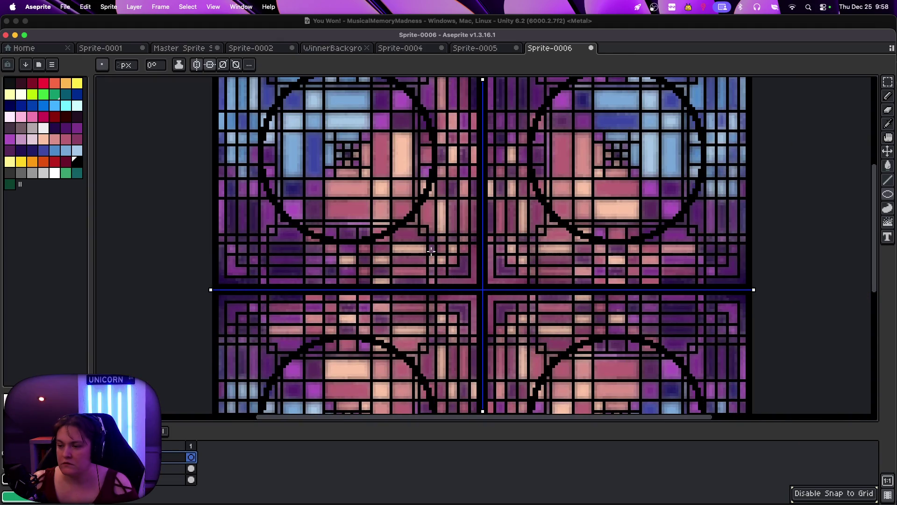
drag(430, 244, 370, 181)
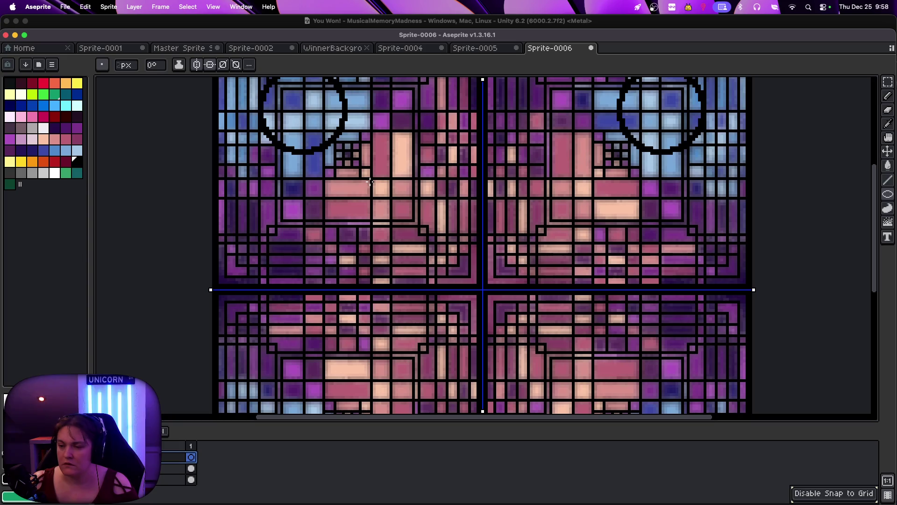
key(ctrl+z)
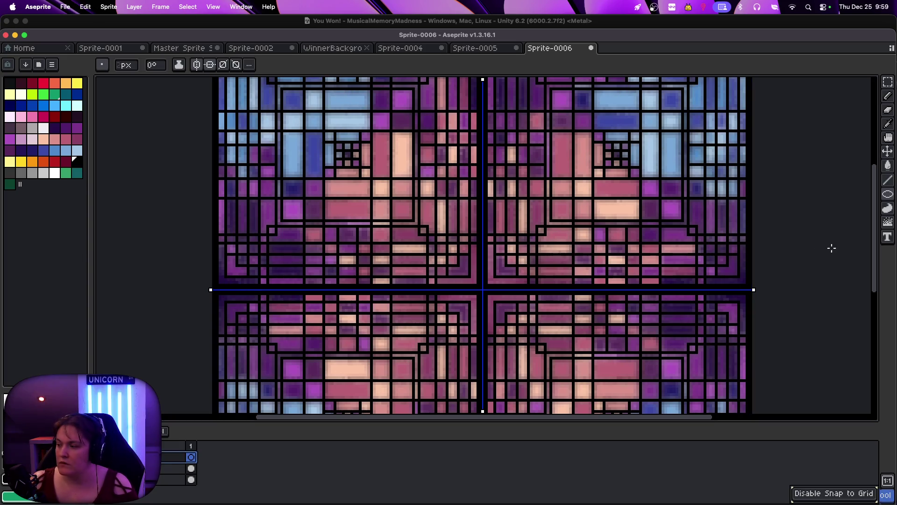
scroll(759, 282, down, 2)
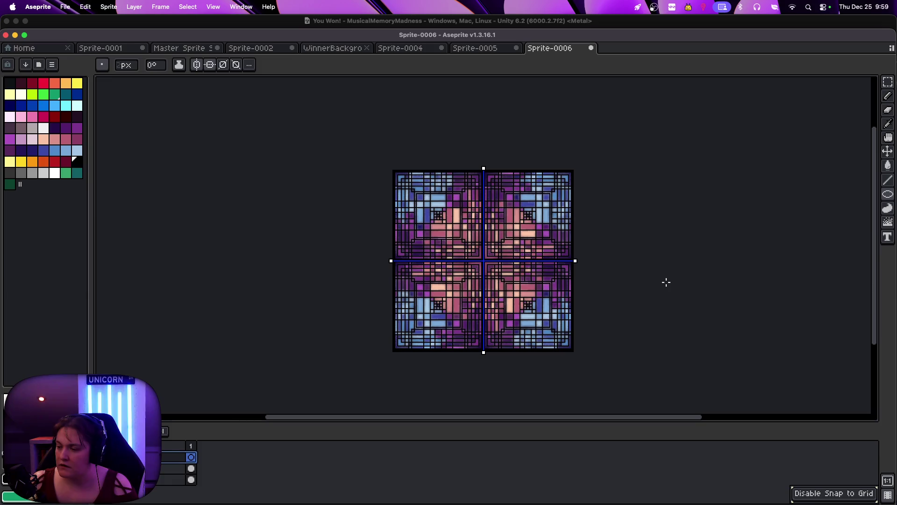
scroll(435, 211, up, 1)
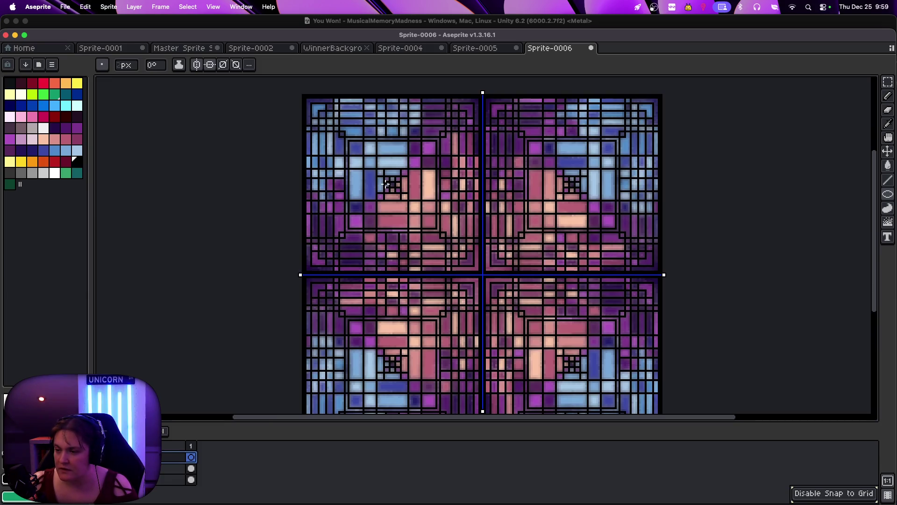
Show the Preview window, move it beside the tile and enlarge it
click(888, 481)
drag(803, 253, 776, 112)
drag(861, 258, 877, 339)
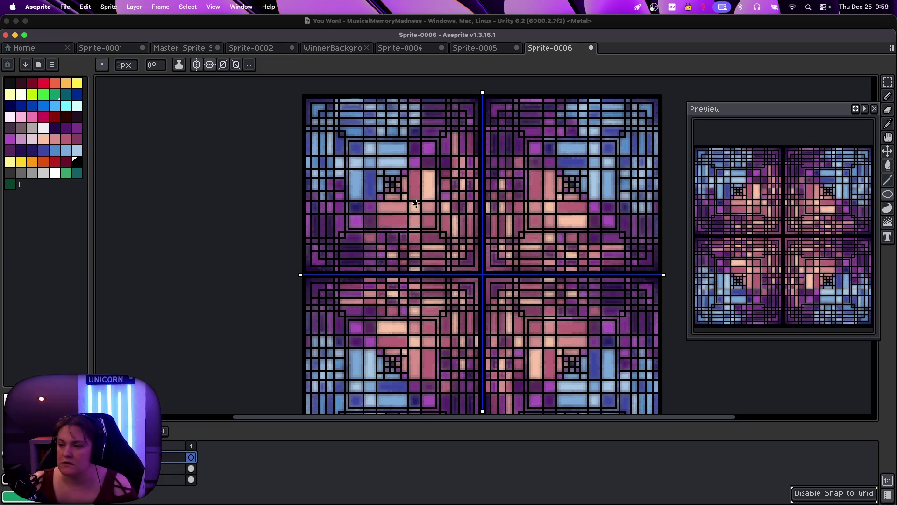
Draw a trial mirrored black circle outline, undo it, and open the View menu
key(plus)
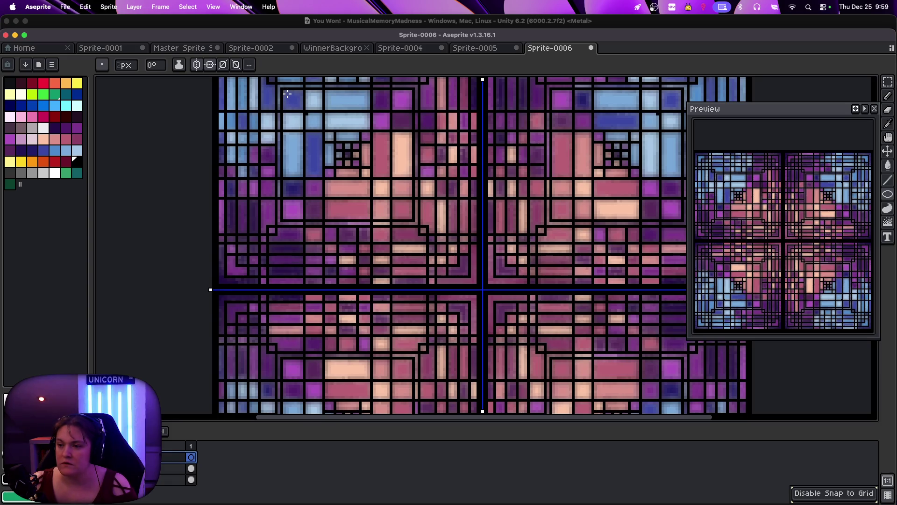
click(287, 93)
click(288, 92)
click(298, 91)
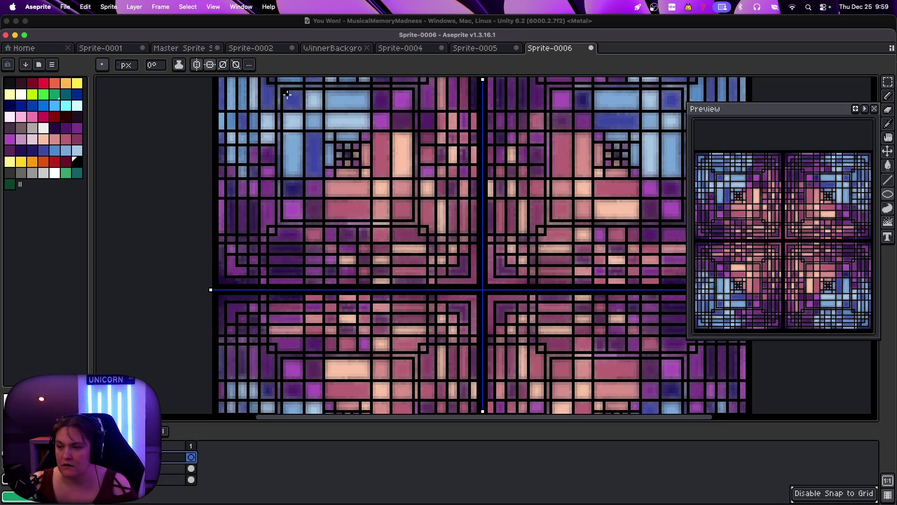
mouse_move(307, 119)
mouse_down()
mouse_move(345, 149)
mouse_move(460, 201)
mouse_move(385, 223)
mouse_up()
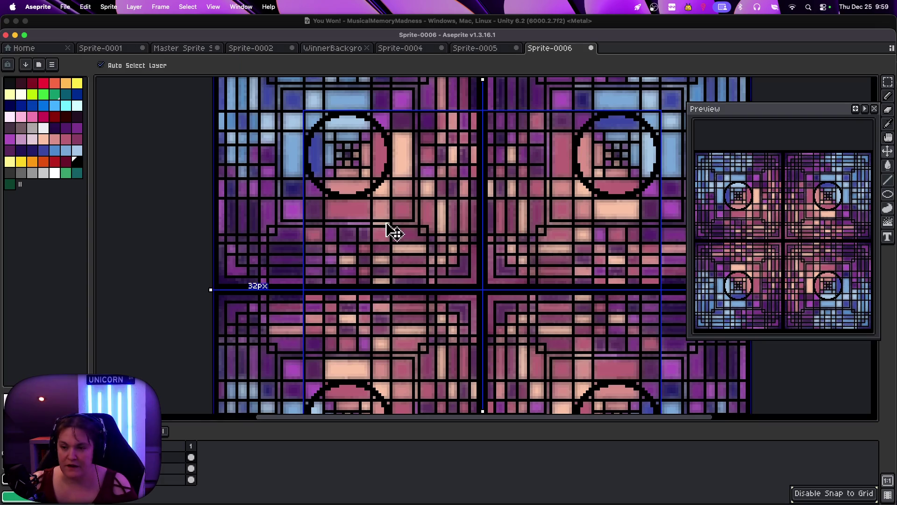
key(super+z)
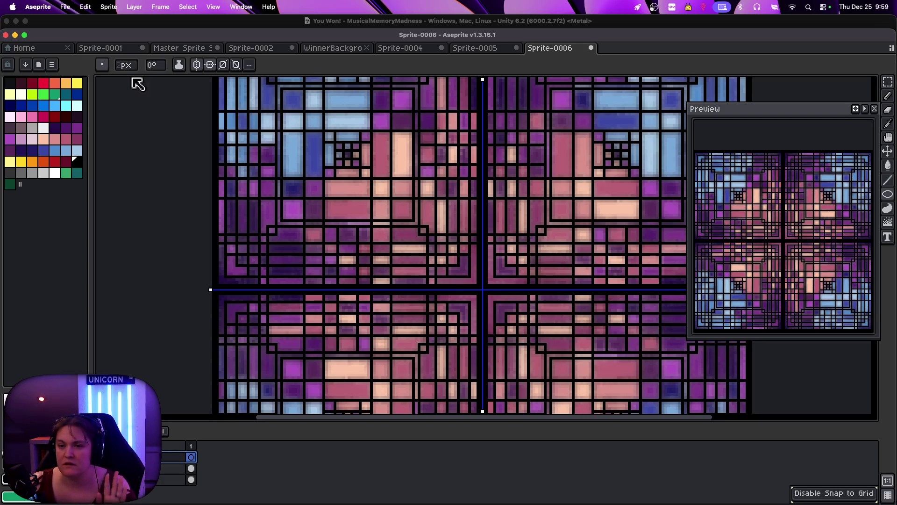
click(233, 6)
mouse_move(213, 6)
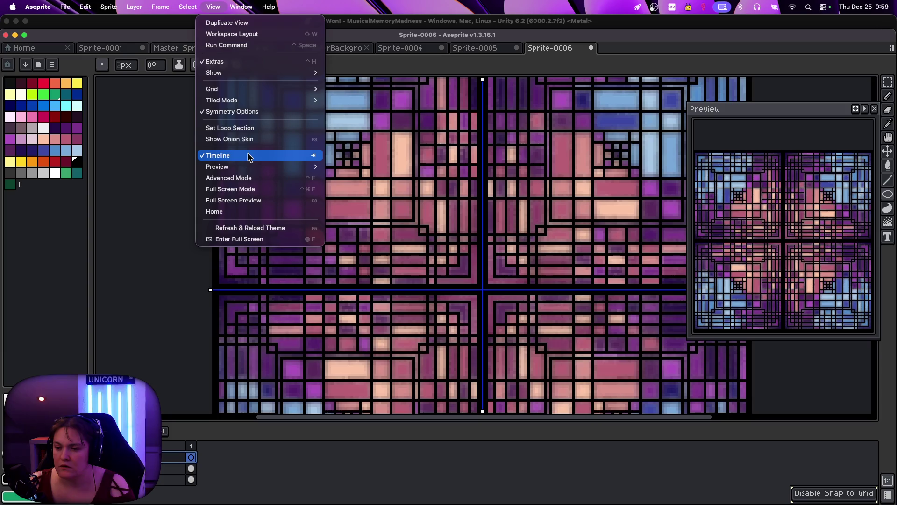
Disable Snap to Grid and draw a large black circle outline mirrored into all four quadrants
mouse_move(268, 91)
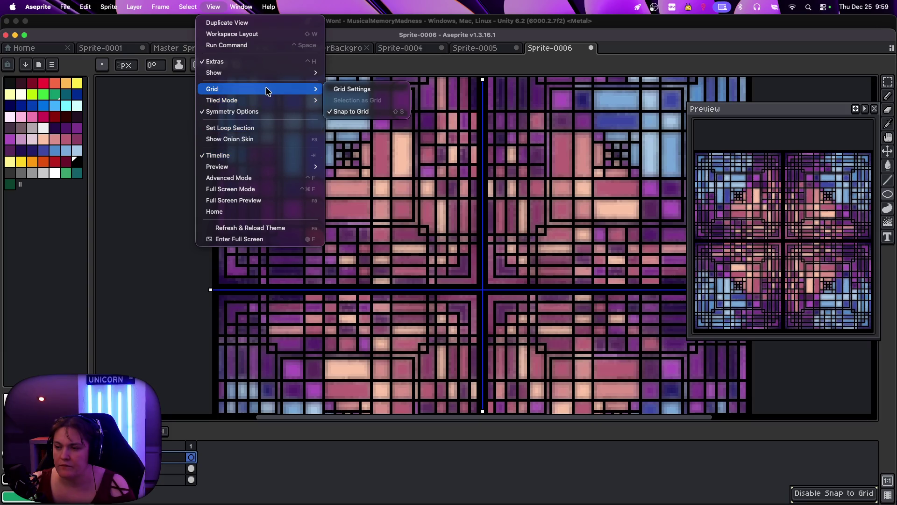
click(358, 111)
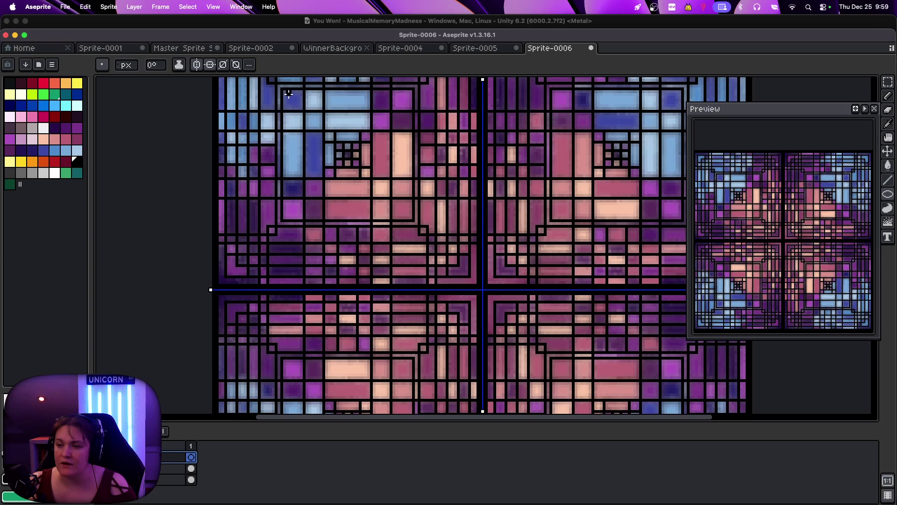
mouse_move(288, 93)
mouse_down()
mouse_move(414, 237)
mouse_move(410, 230)
mouse_up()
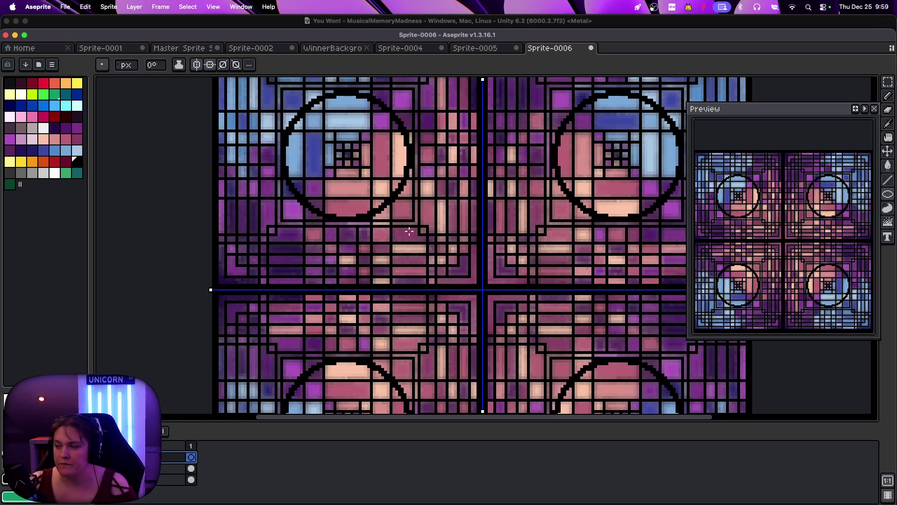
mouse_move(410, 230)
mouse_down()
mouse_move(477, 299)
mouse_move(584, 345)
mouse_move(620, 383)
mouse_up()
key(minus)
key(minus)
key(minus)
key(plus)
key(plus)
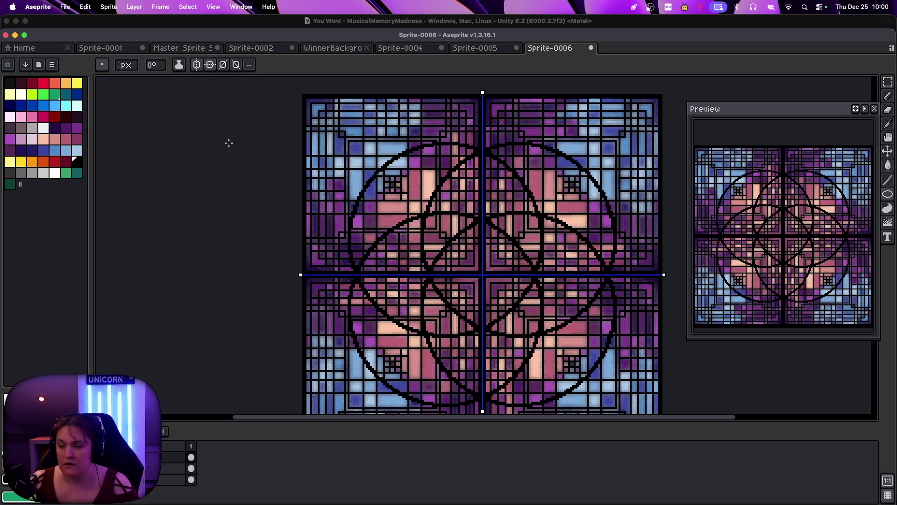
key(minus)
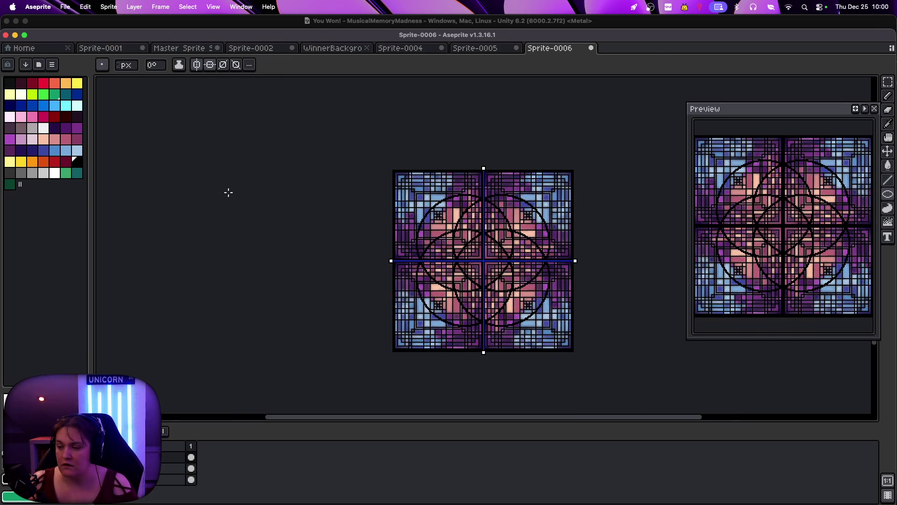
key(plus)
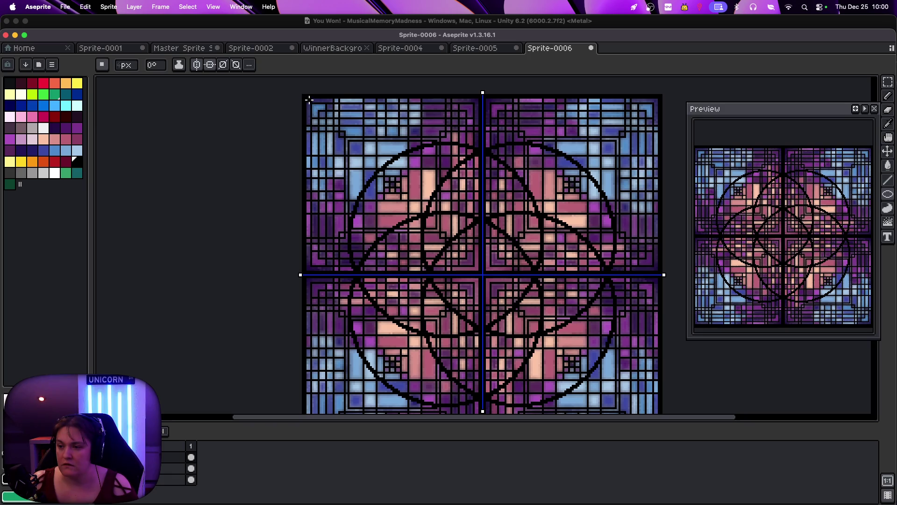
Undo the thick circle, enable both diagonal symmetry axes, and undo another thick ring attempt
mouse_move(309, 98)
mouse_down()
mouse_move(591, 373)
mouse_move(564, 370)
mouse_move(606, 380)
mouse_up()
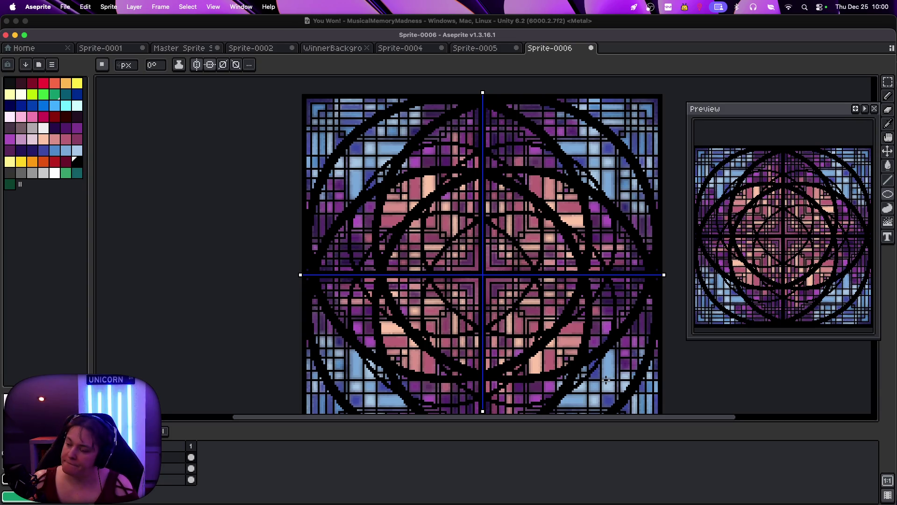
key(super+z)
key(super+z)
key(super+z)
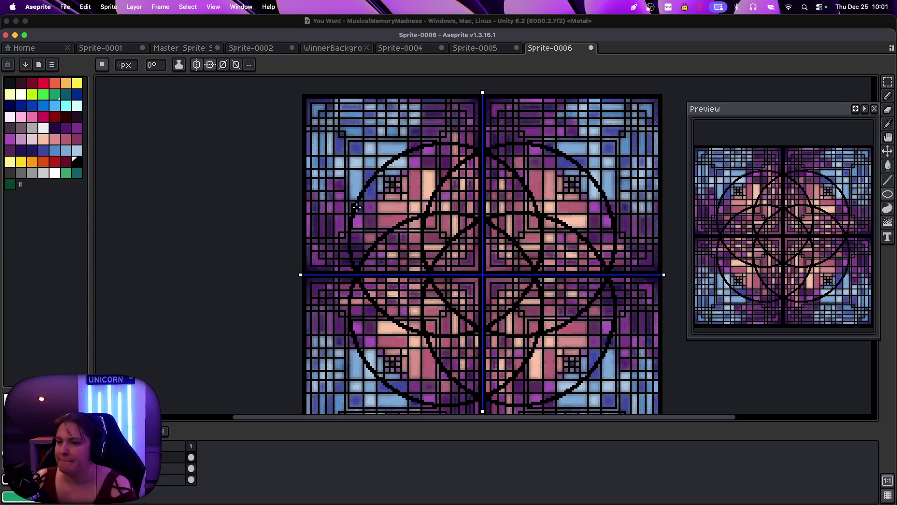
click(226, 65)
click(234, 66)
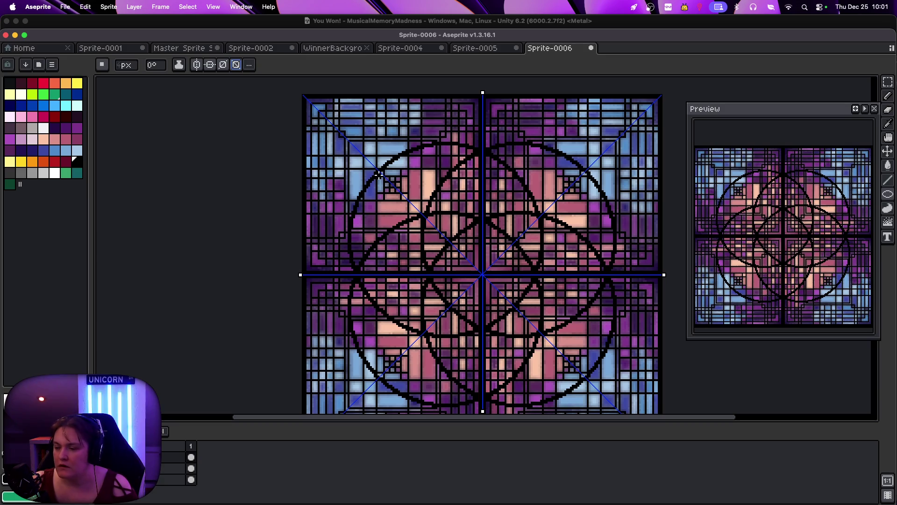
drag(377, 169, 481, 274)
mouse_move(492, 306)
mouse_down()
mouse_move(550, 362)
mouse_move(538, 357)
mouse_up()
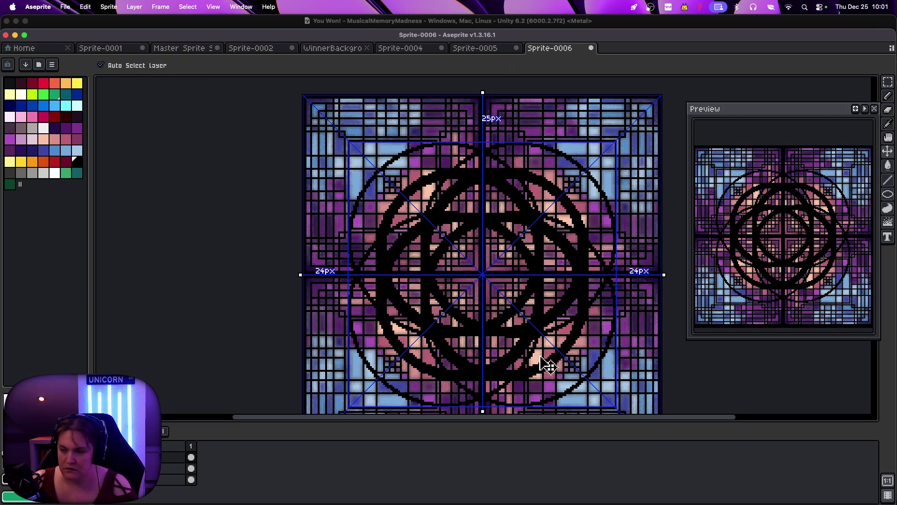
key(super+z)
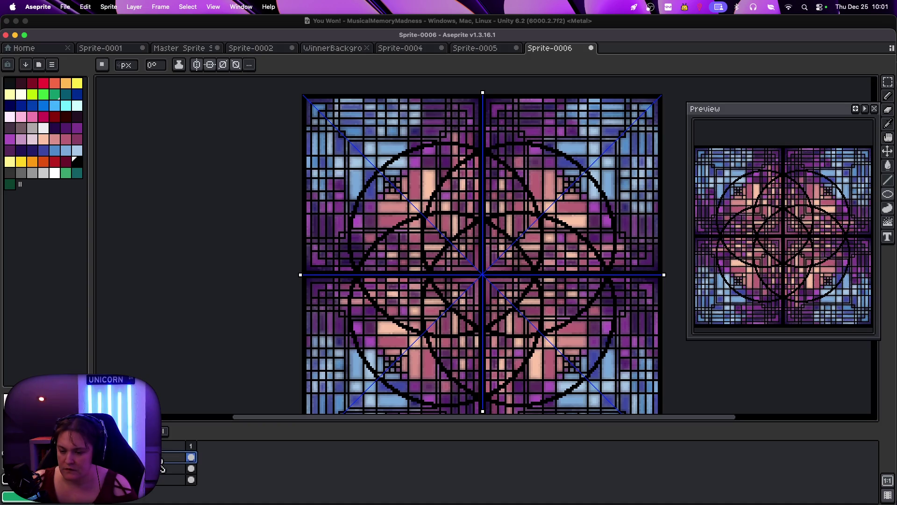
Rename the Circle layer to 'CircleSmall' and hide it
double_click(162, 458)
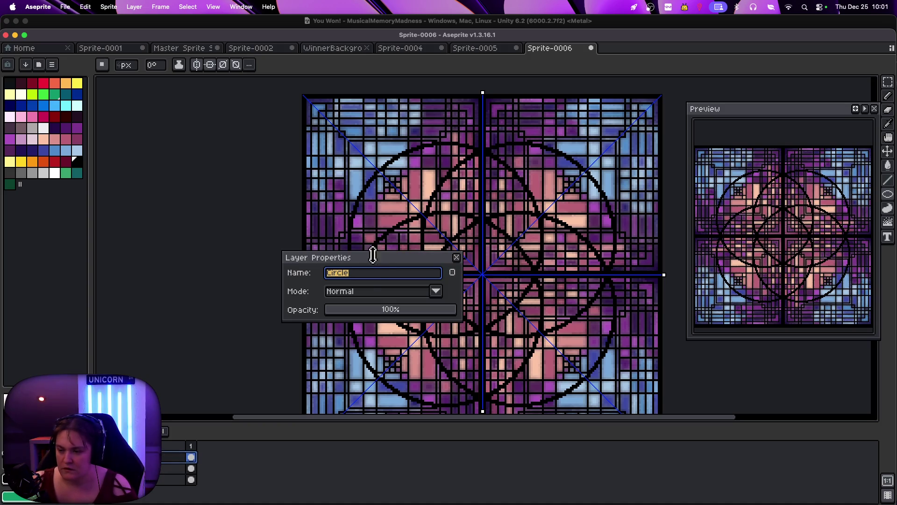
click(367, 275)
text(Small)
key(Return)
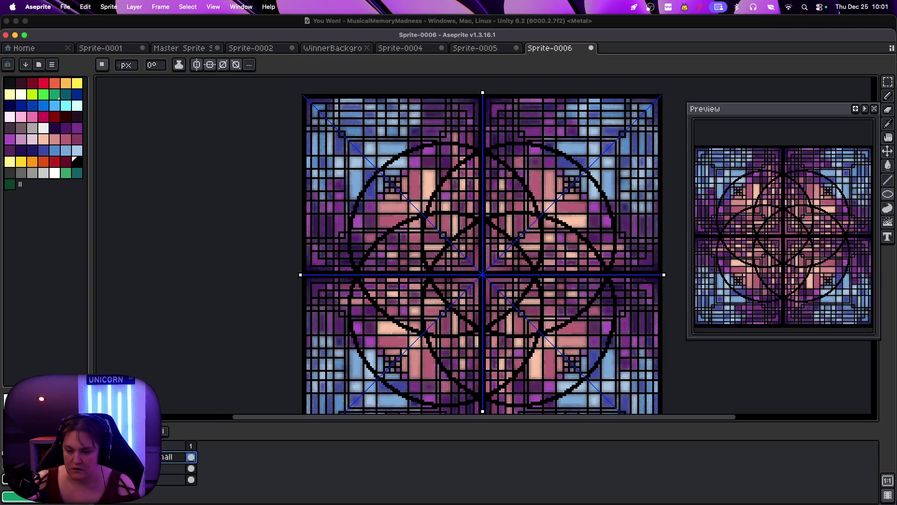
click(9, 456)
Add a new layer named 'CircleLarg' and turn on horizontal symmetry
key(shift+n)
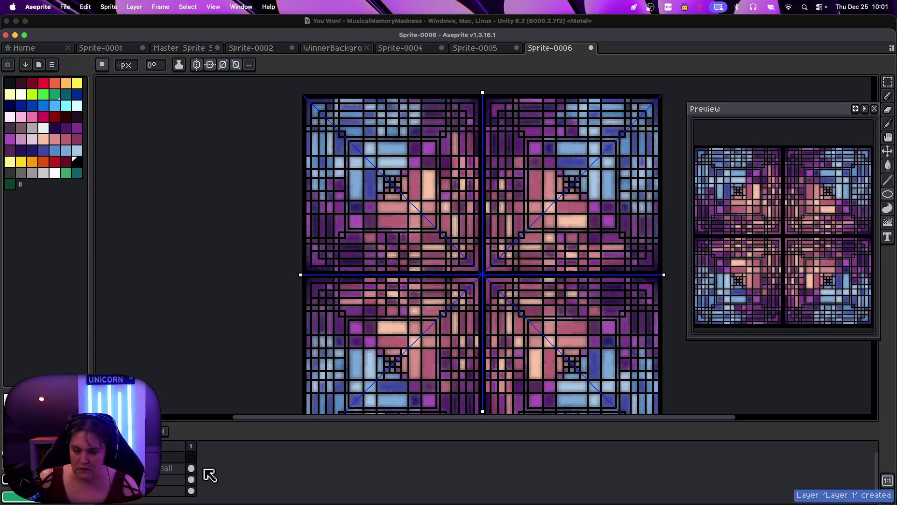
double_click(173, 460)
text(Ci)
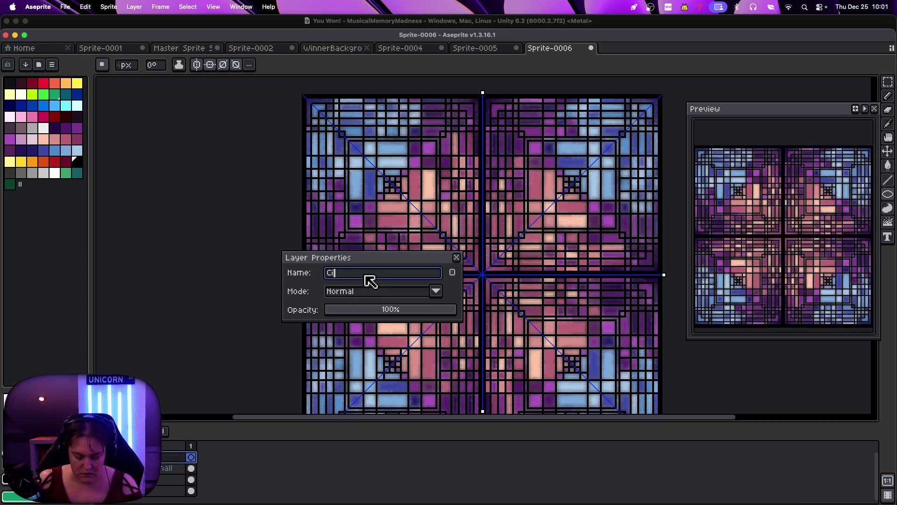
text(rcleLar)
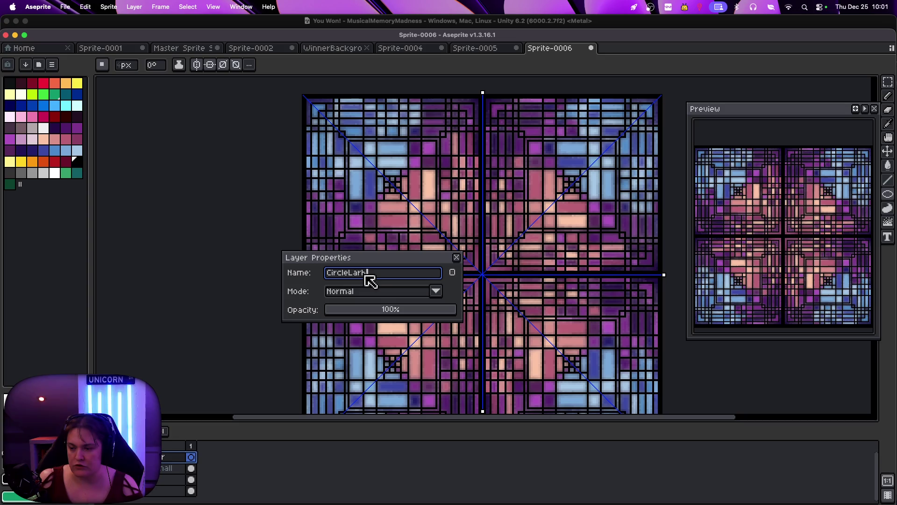
text(gg)
key(Return)
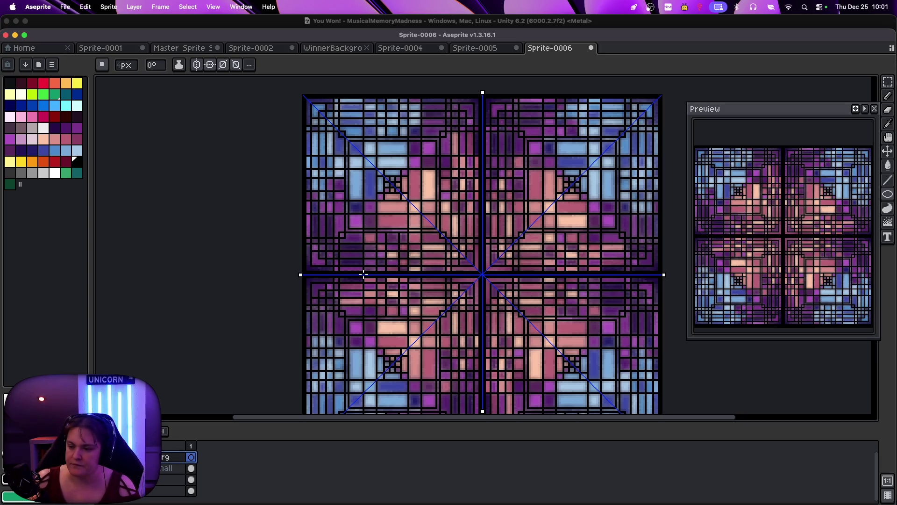
click(211, 65)
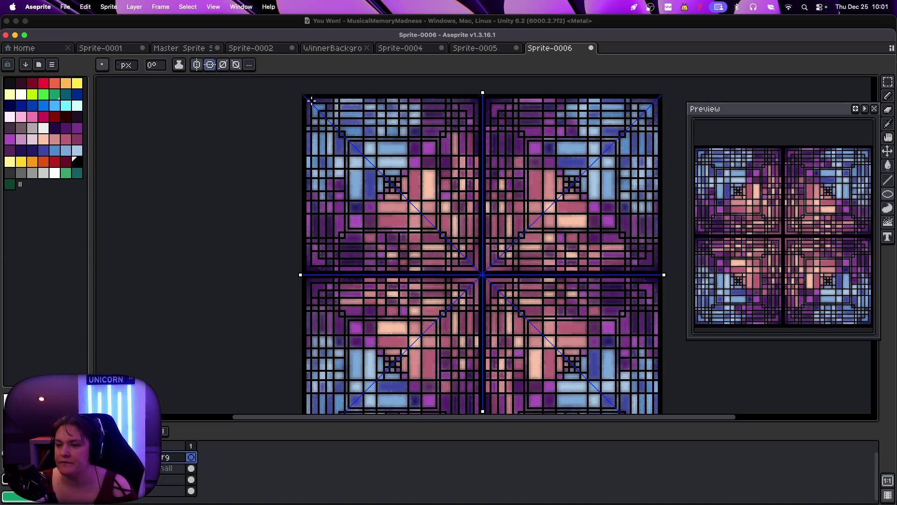
scroll(296, 100, up, 1)
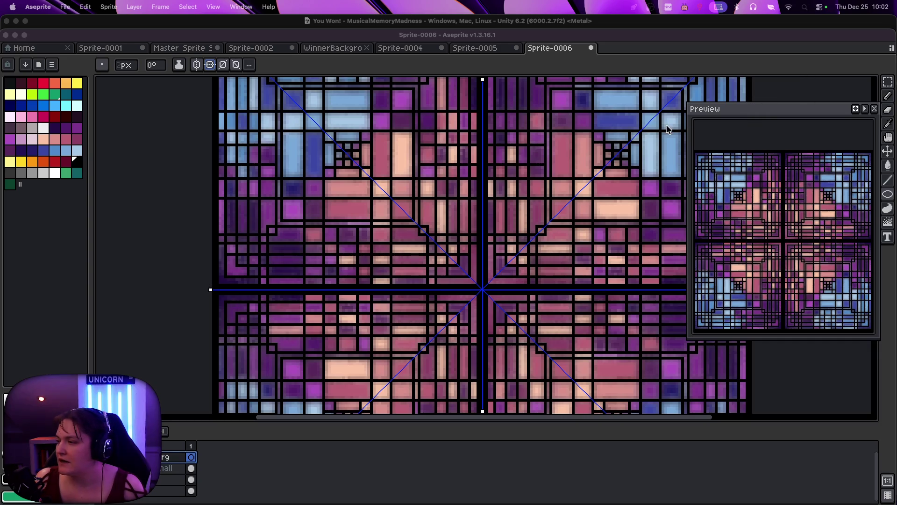
click(800, 99)
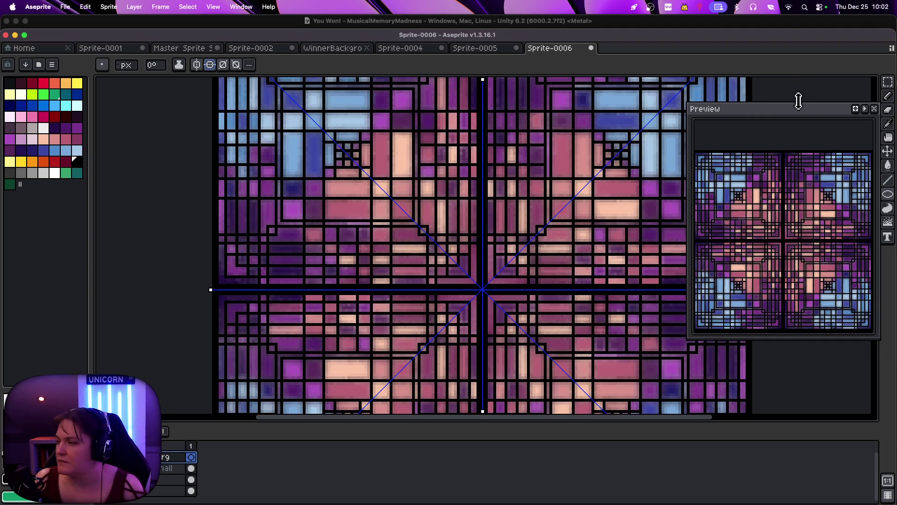
Zoom out to show the whole tile and move the Preview panel to the upper right
scroll(599, 150, down, 2)
scroll(596, 150, up, 1)
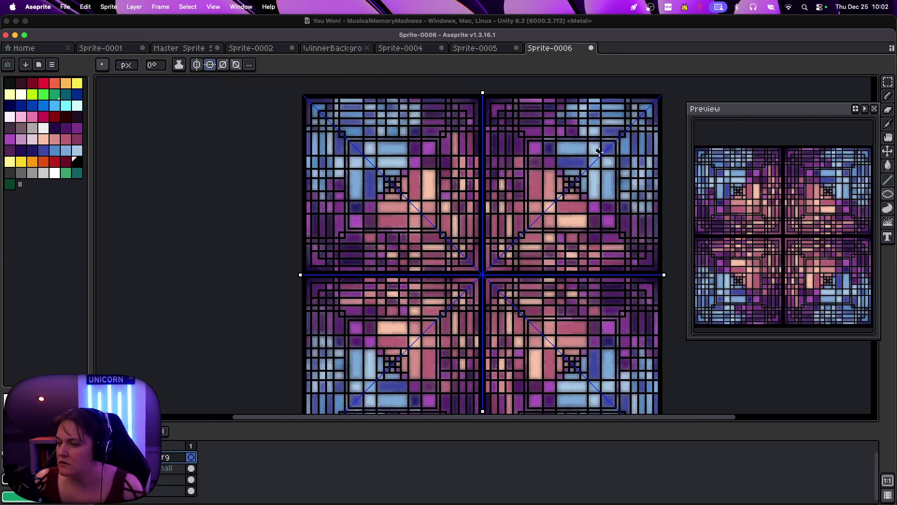
drag(497, 420, 540, 420)
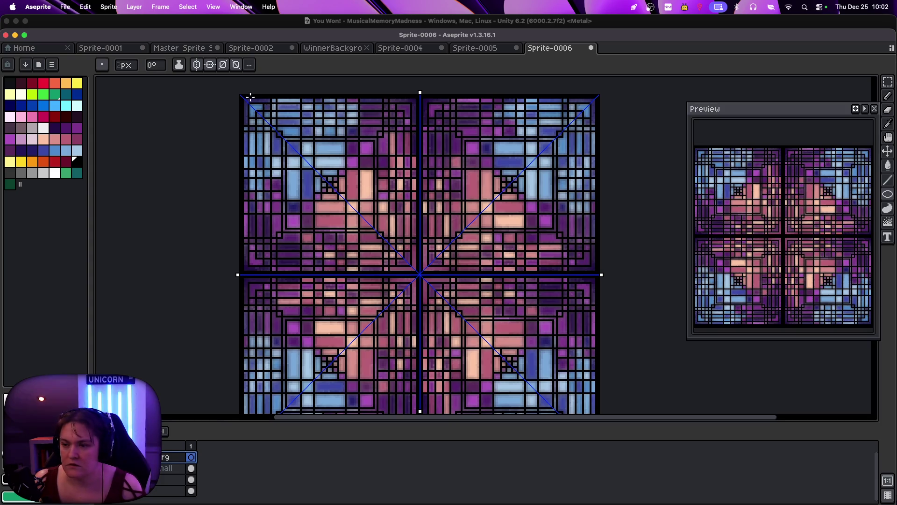
scroll(253, 125, down, 1)
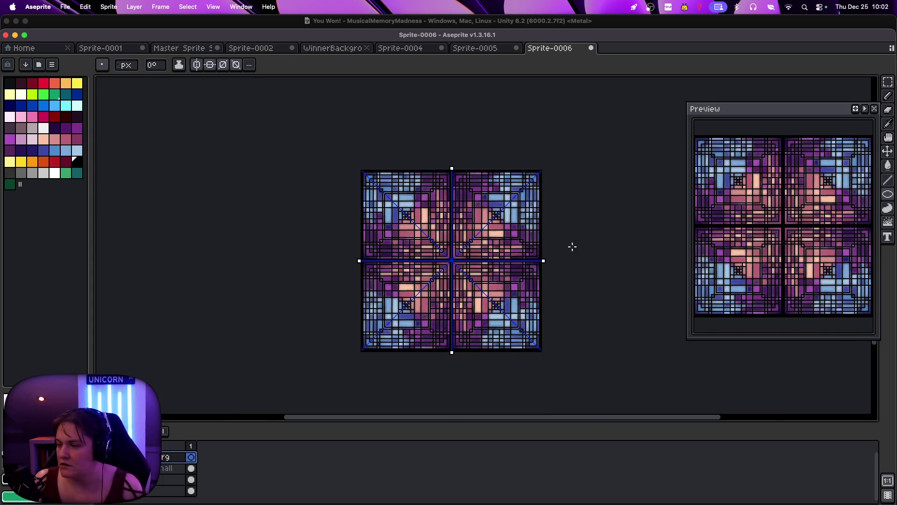
mouse_move(777, 110)
mouse_down()
mouse_move(742, 75)
mouse_move(743, 38)
mouse_up()
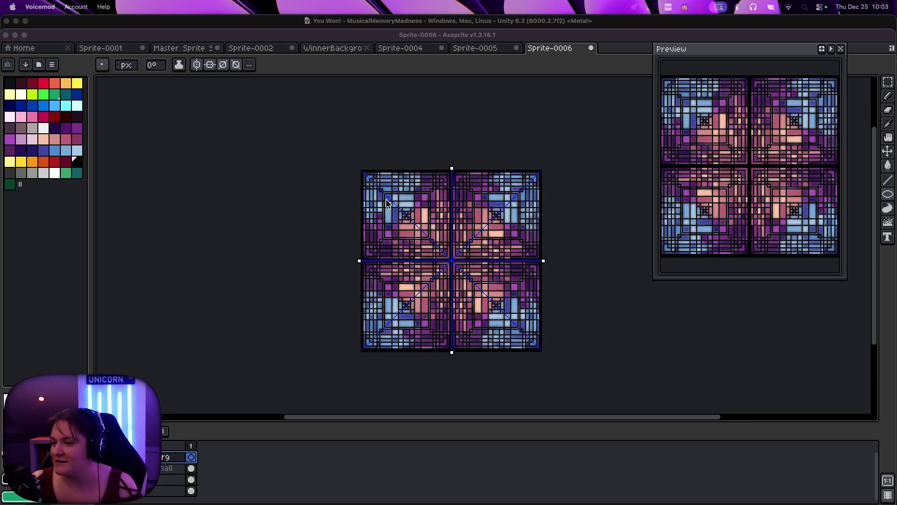
Zoom in and draw overlapping four-way mirrored black ellipses across the tile, starting from its corner
click(370, 181)
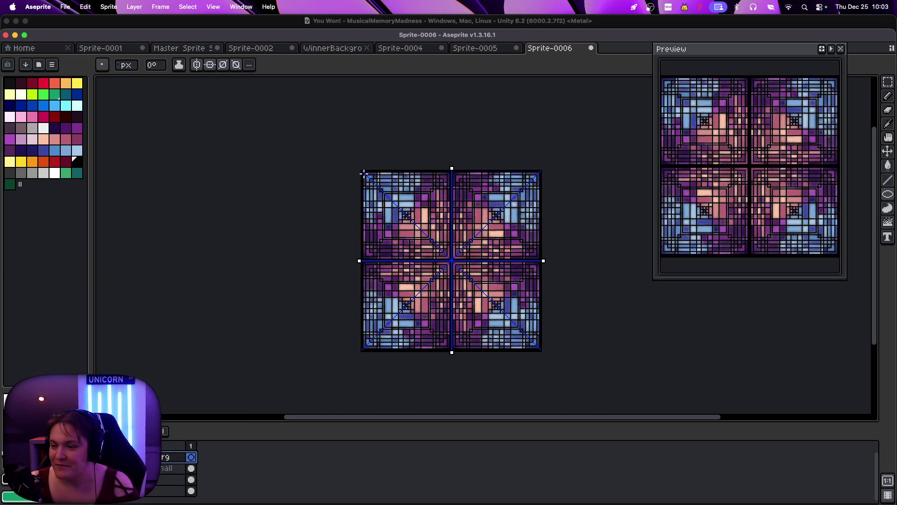
key(plus)
mouse_move(240, 96)
mouse_down()
mouse_move(416, 275)
mouse_move(556, 397)
mouse_move(505, 363)
mouse_up()
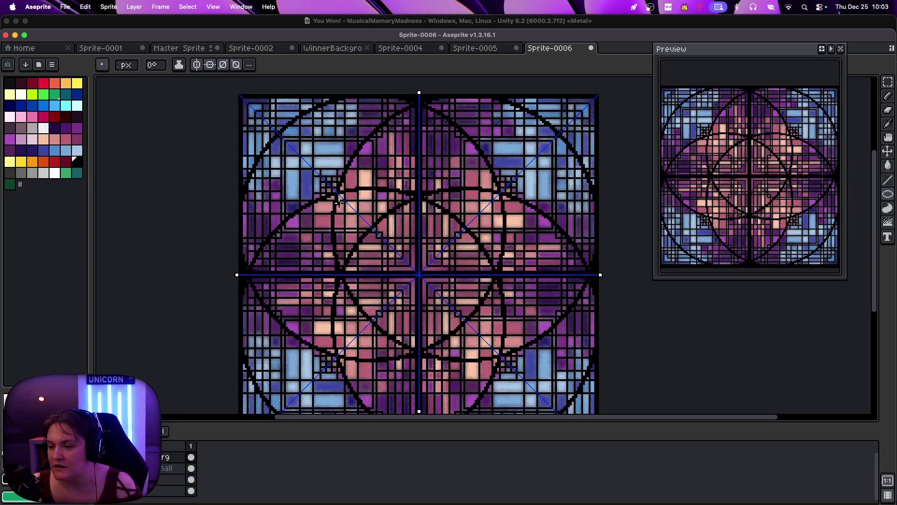
drag(314, 169, 463, 351)
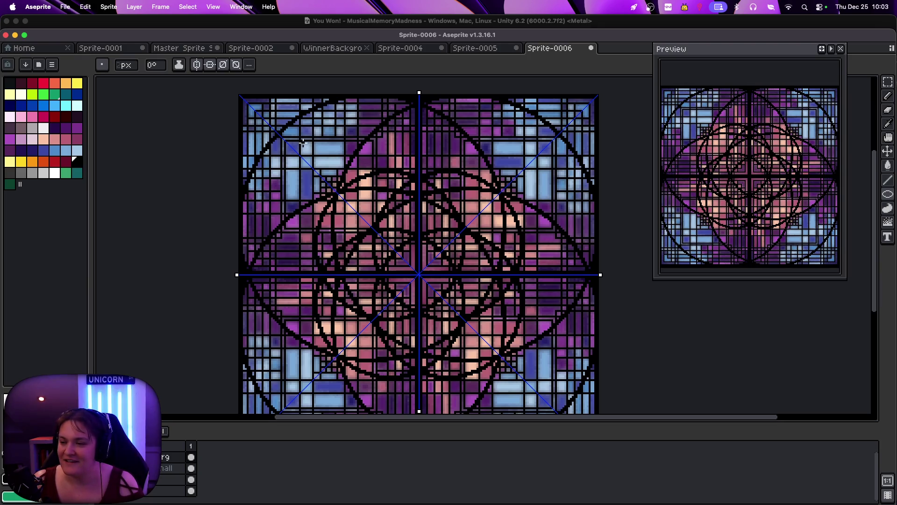
mouse_move(305, 143)
mouse_down()
mouse_move(505, 393)
mouse_move(490, 376)
mouse_move(306, 320)
mouse_up()
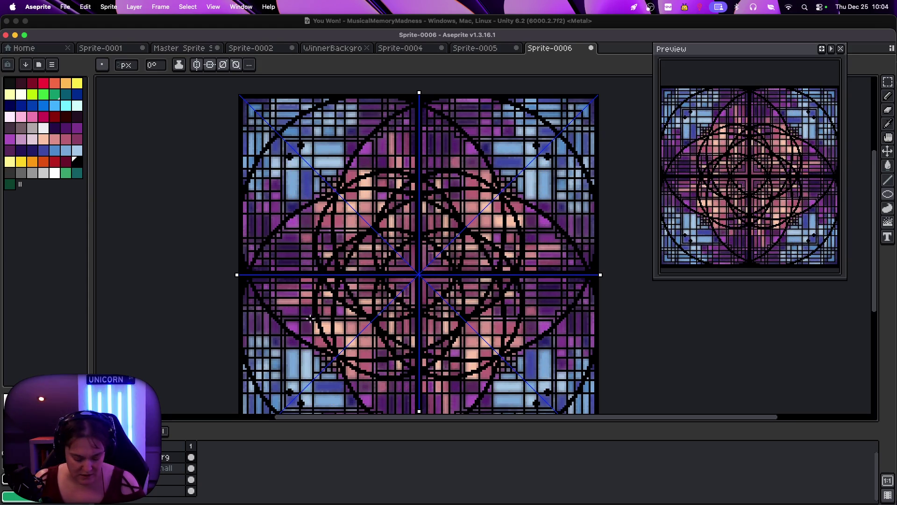
Undo the ellipse outlines and paint thick black strokes mirrored into every corner
key(ctrl+z)
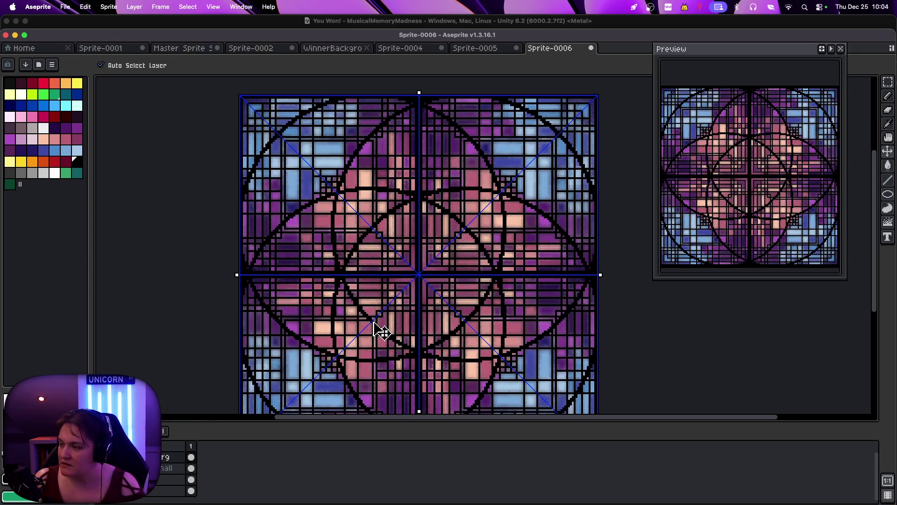
key(ctrl+z)
mouse_move(254, 104)
mouse_down()
mouse_move(241, 96)
mouse_move(271, 127)
mouse_move(586, 123)
mouse_move(577, 394)
mouse_up()
Undo and redo through the stroke history to settle on the interlocking star pattern of arcs
key(ctrl+z)
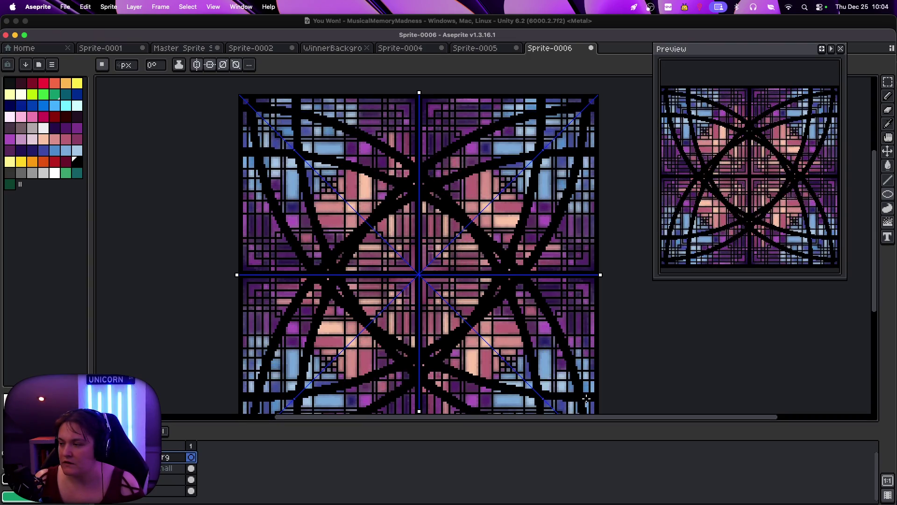
key(ctrl+z)
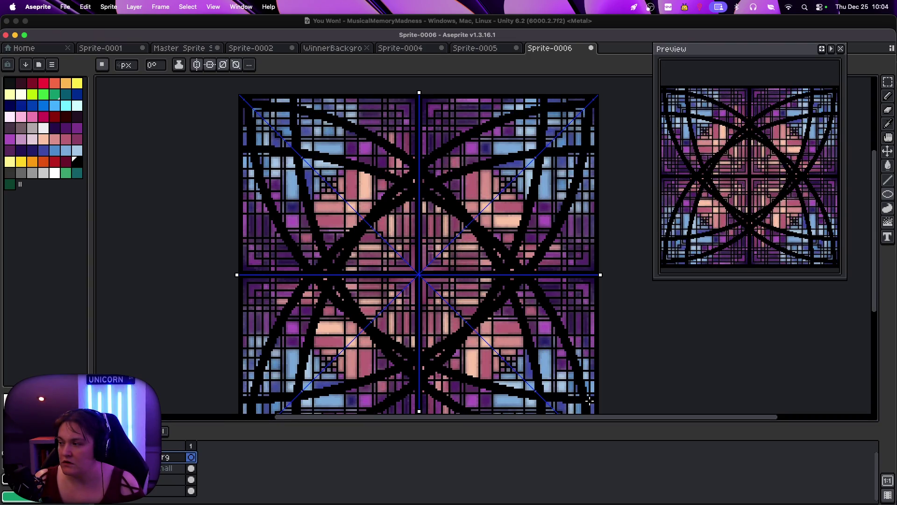
key(ctrl+z)
key(ctrl+z)
key(ctrl+z)
key(ctrl+z)
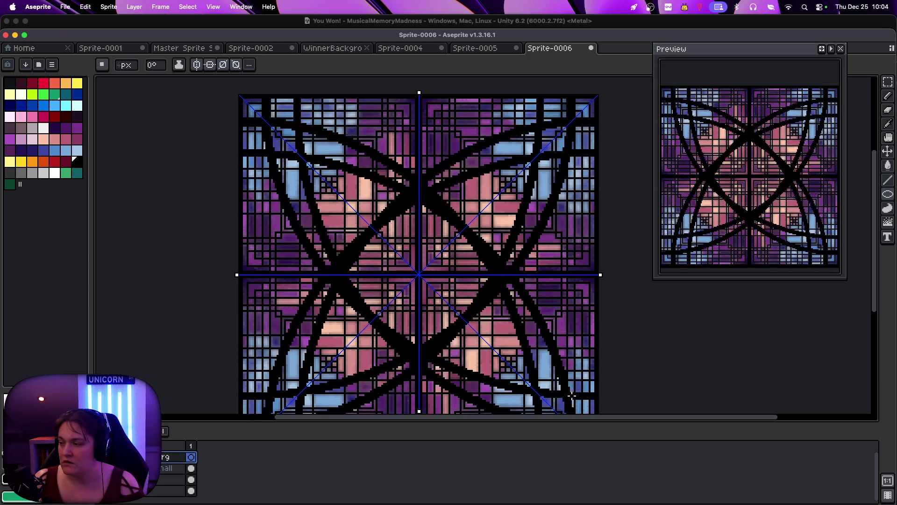
key(ctrl+z)
key(ctrl+z)
key(ctrl+z)
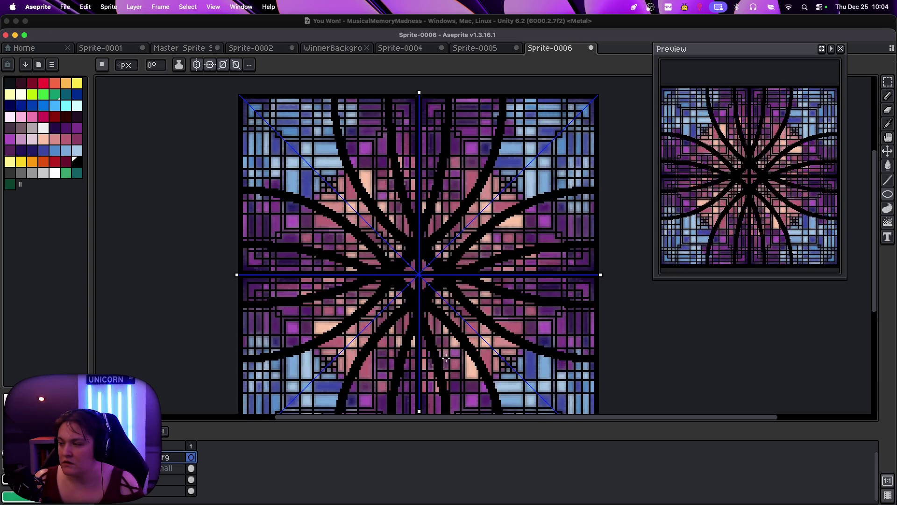
key(ctrl+z)
key(ctrl+z)
key(ctrl+z)
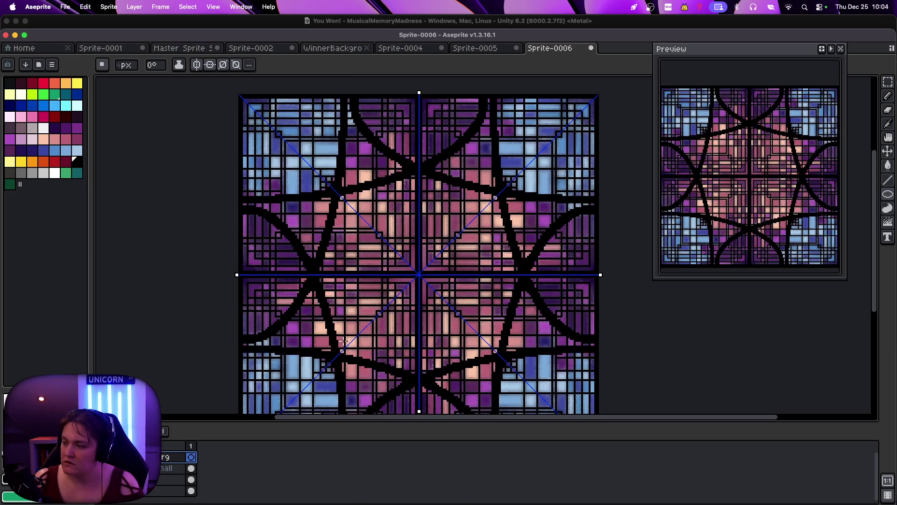
key(ctrl+z)
key(ctrl+shift+z)
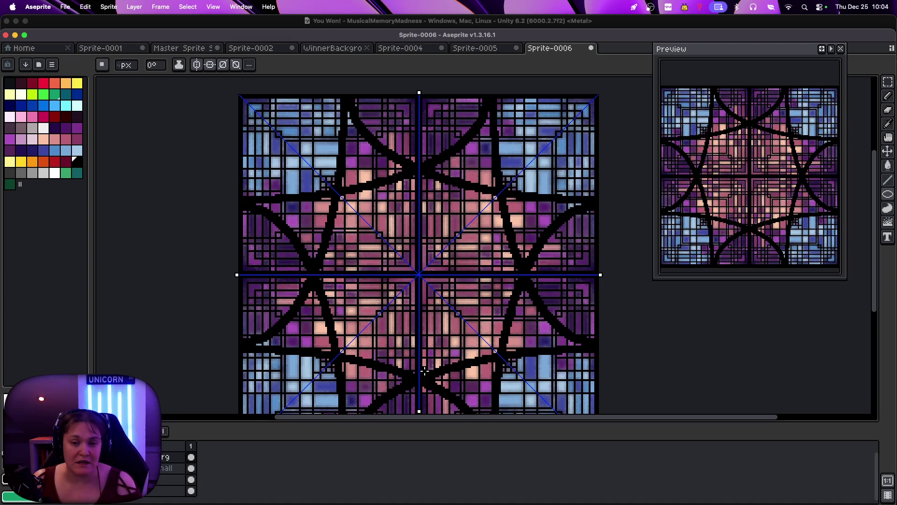
key(ctrl+z)
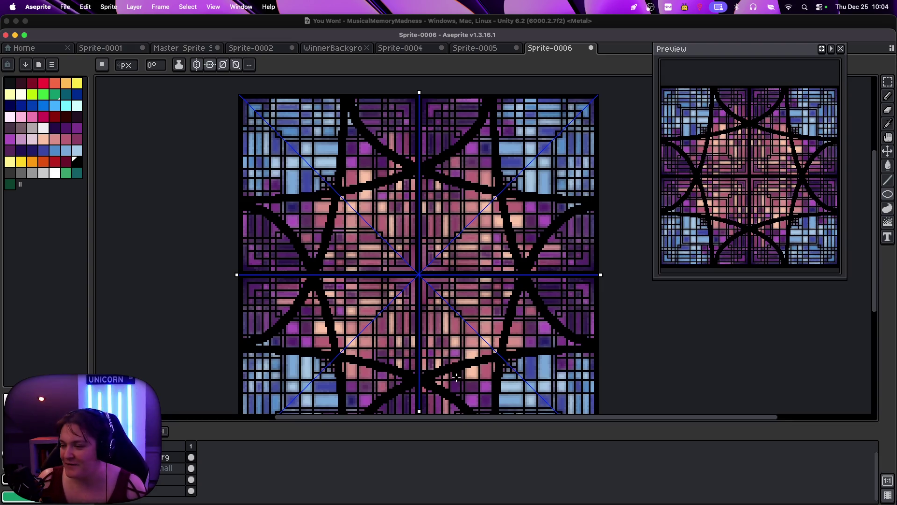
key(ctrl+shift+z)
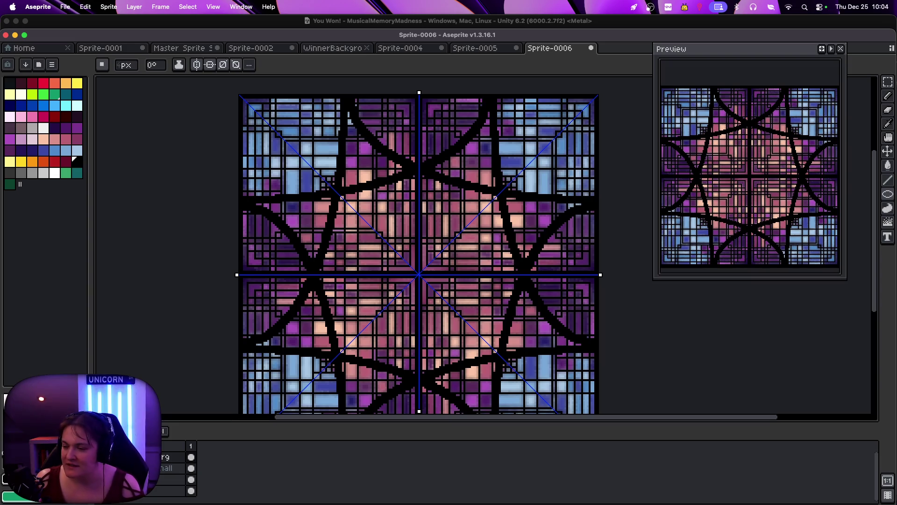
double_click(168, 456)
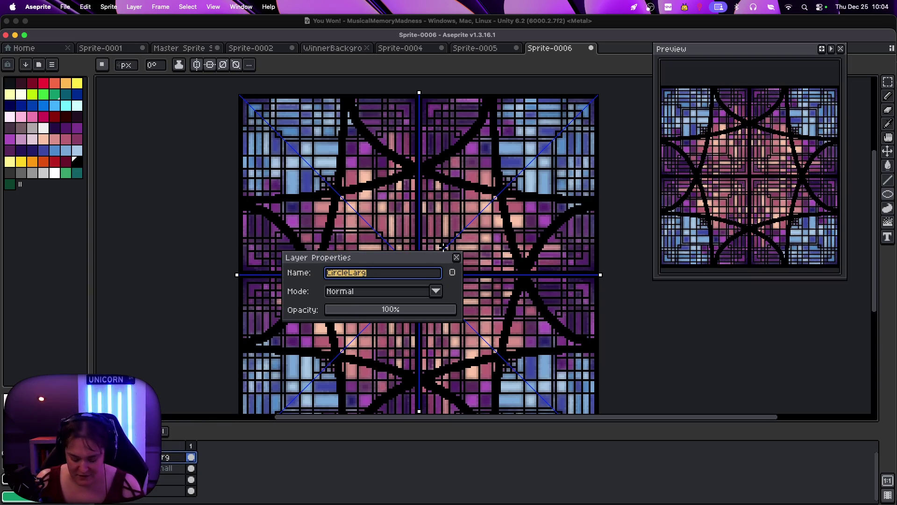
Name the star-stroke layer 'Sunnish' and hide it
text(Sunnish)
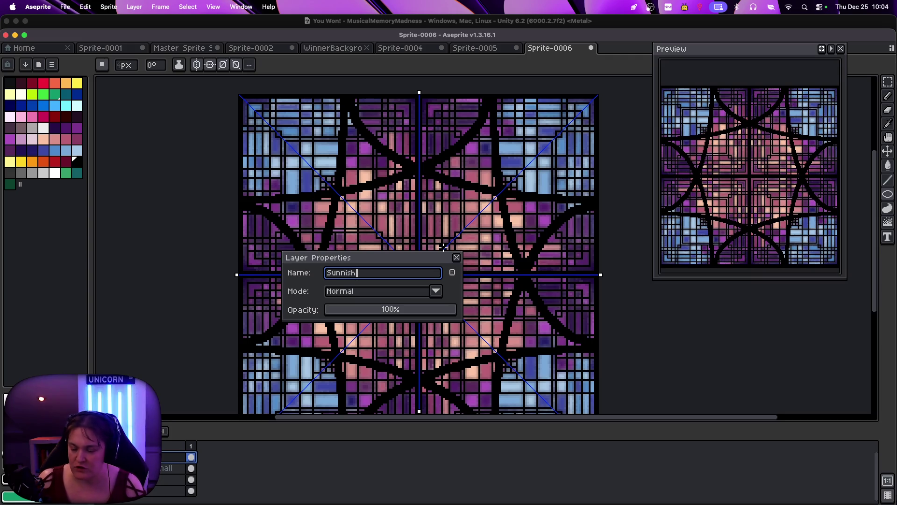
click(457, 257)
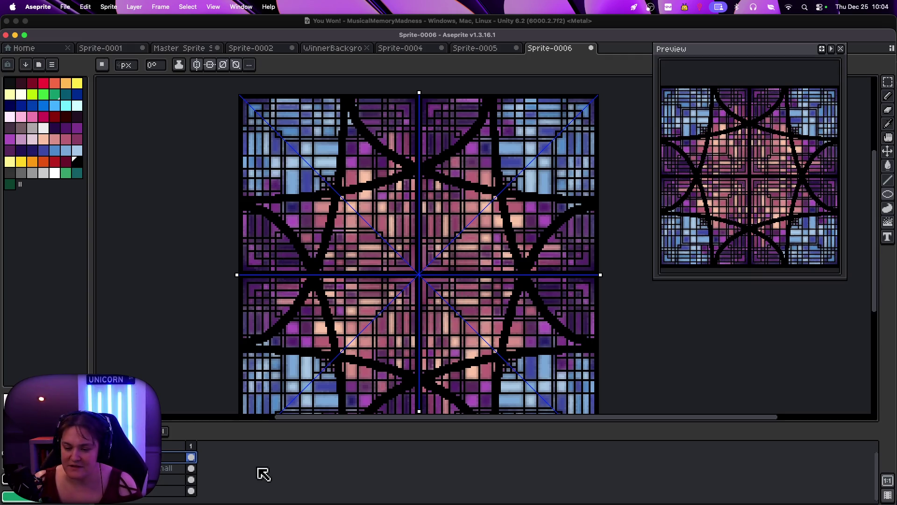
click(170, 468)
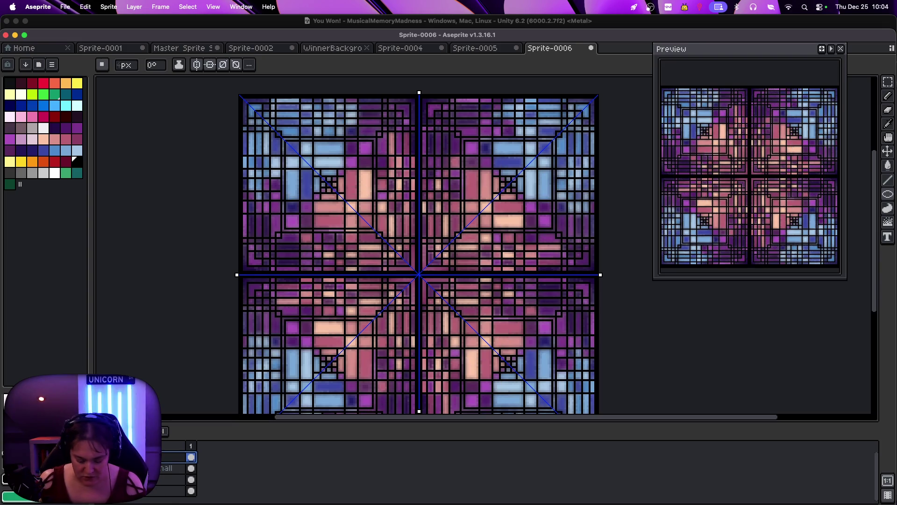
Draw large mirrored circles over the tile and zoom out to see it whole
scroll(178, 467, up, 1)
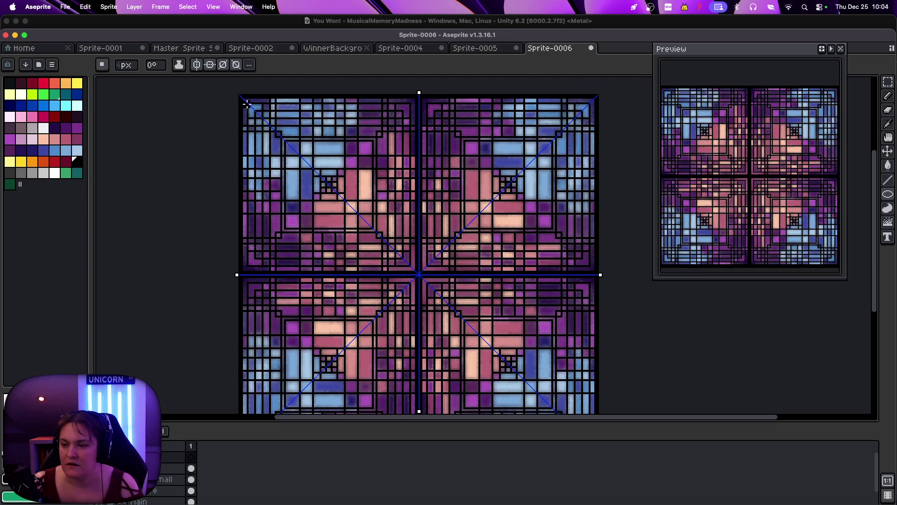
mouse_move(247, 104)
mouse_down()
mouse_move(399, 269)
mouse_move(551, 373)
mouse_move(512, 360)
mouse_up()
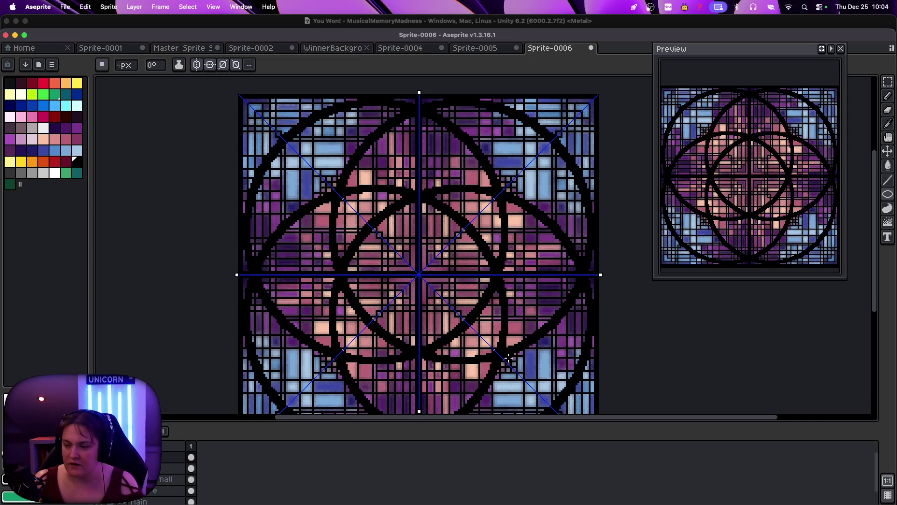
key(minus)
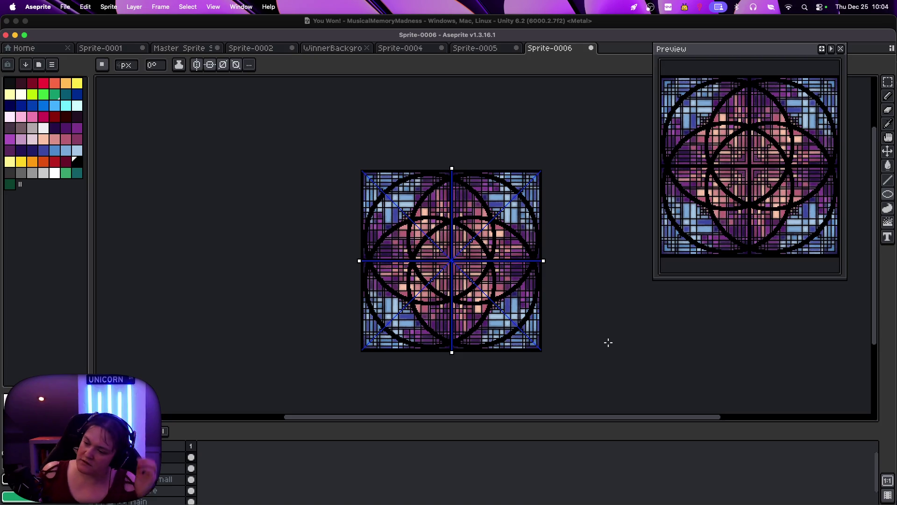
scroll(465, 264, up, 3)
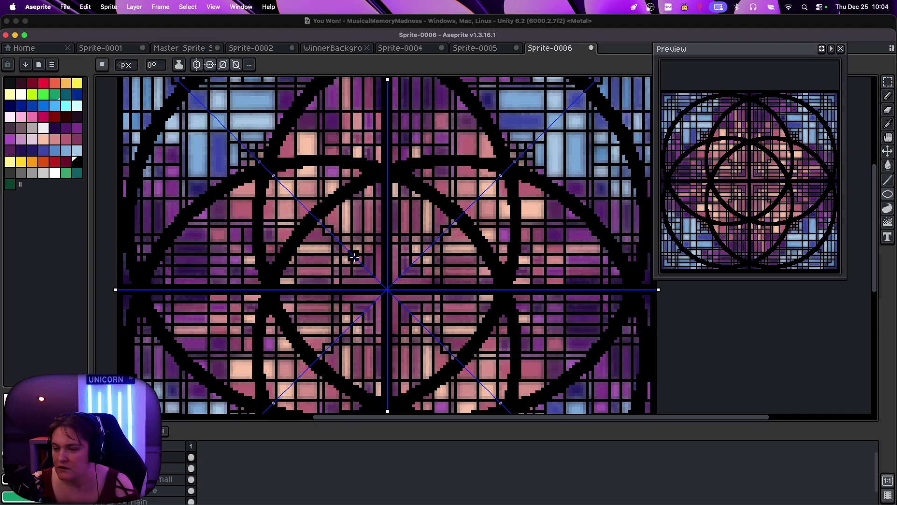
Try a black-filled centre circle, undo it, draw small mirrored centre circles, then undo them
drag(358, 258, 414, 319)
click(409, 318)
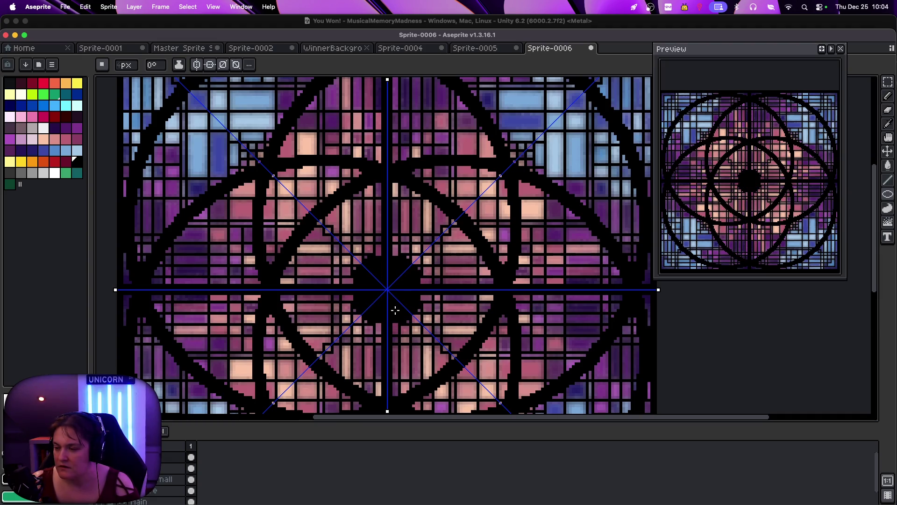
key(super+z)
key(super+z)
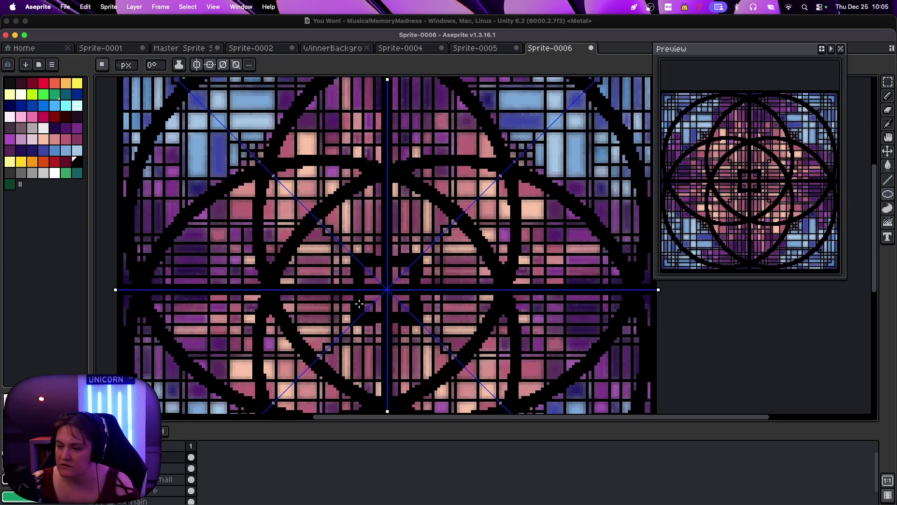
drag(358, 304, 485, 321)
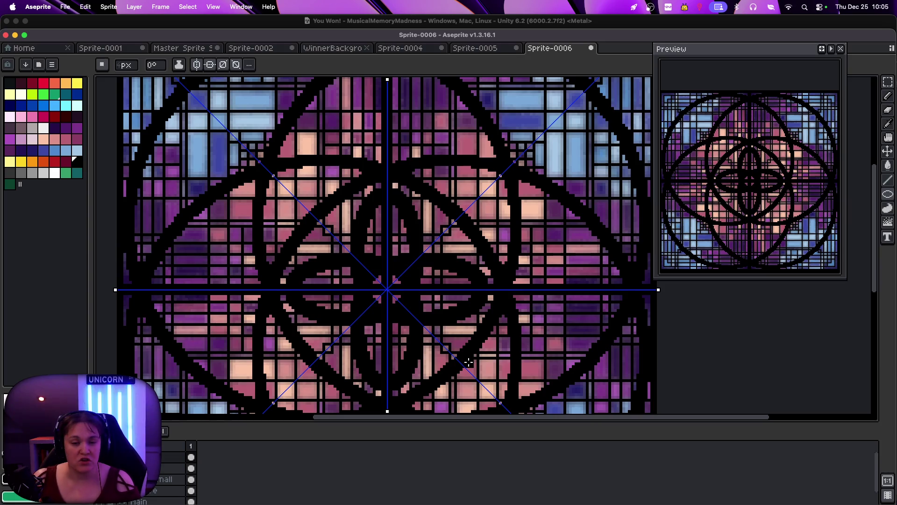
scroll(468, 360, down, 2)
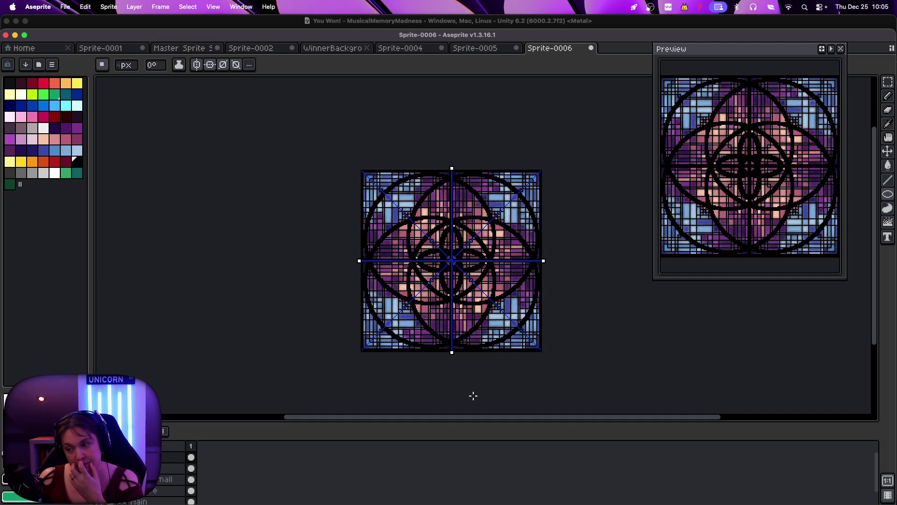
scroll(472, 393, up, 3)
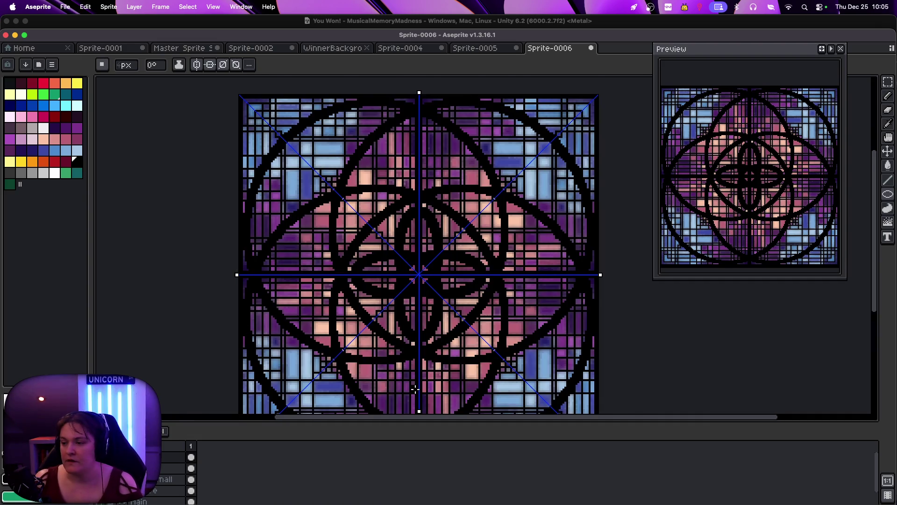
scroll(415, 389, down, 1)
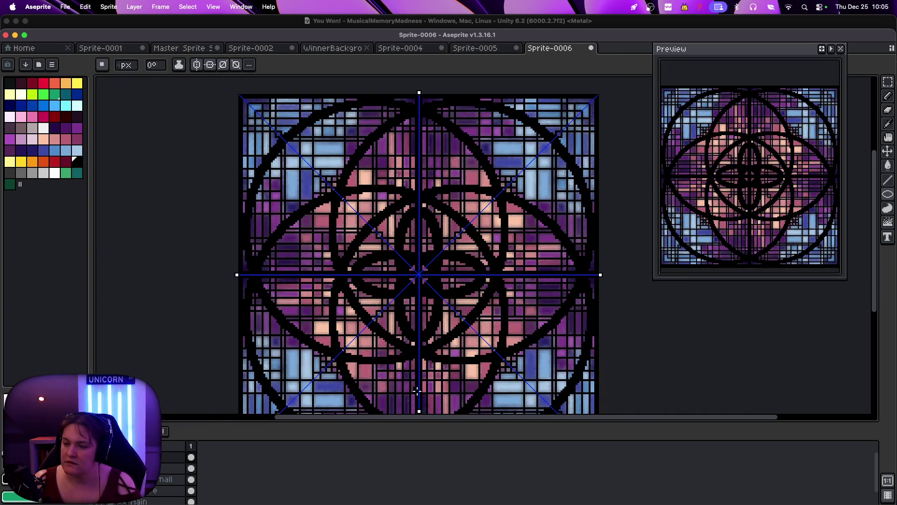
scroll(415, 389, up, 1)
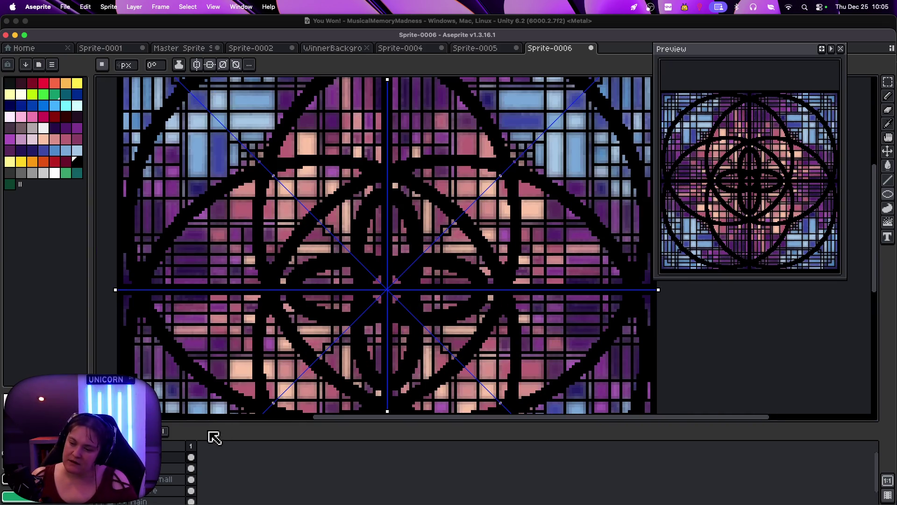
key(super+z)
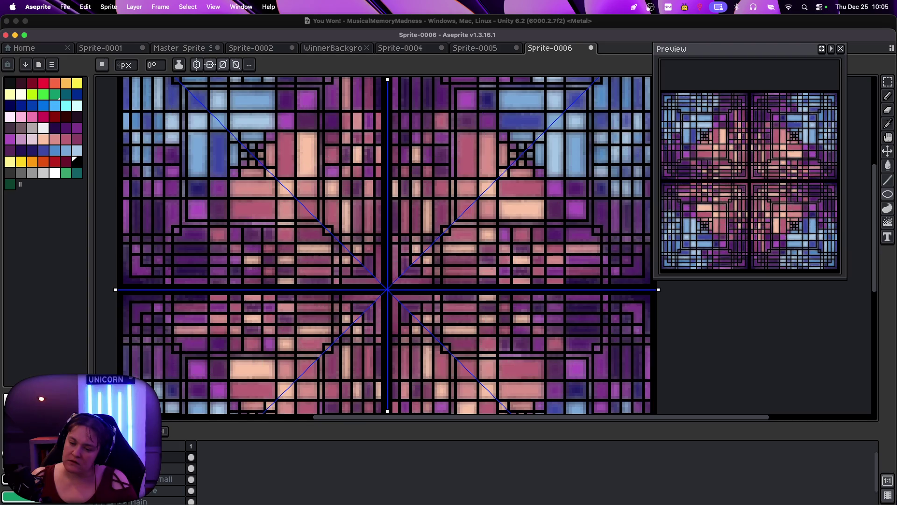
Redo to bring the circle line art back onto the tile
key(super+shift+z)
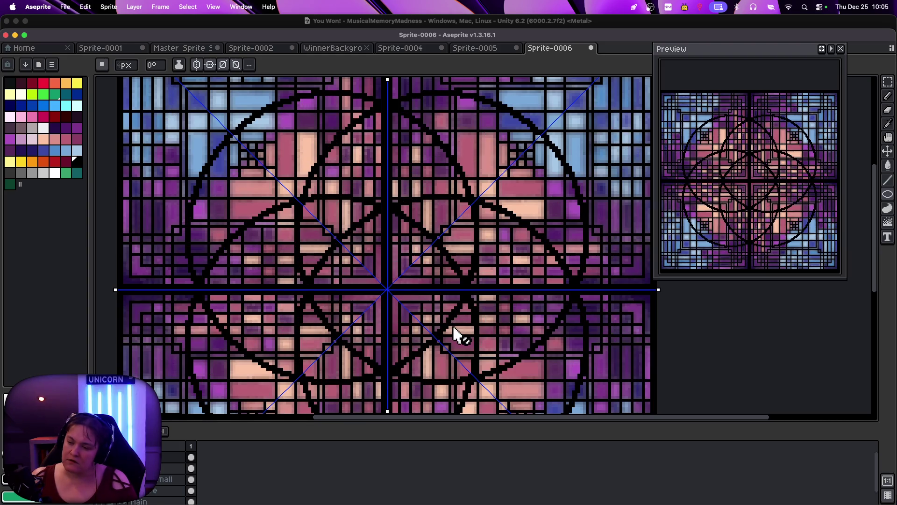
scroll(451, 330, down, 3)
scroll(451, 322, up, 2)
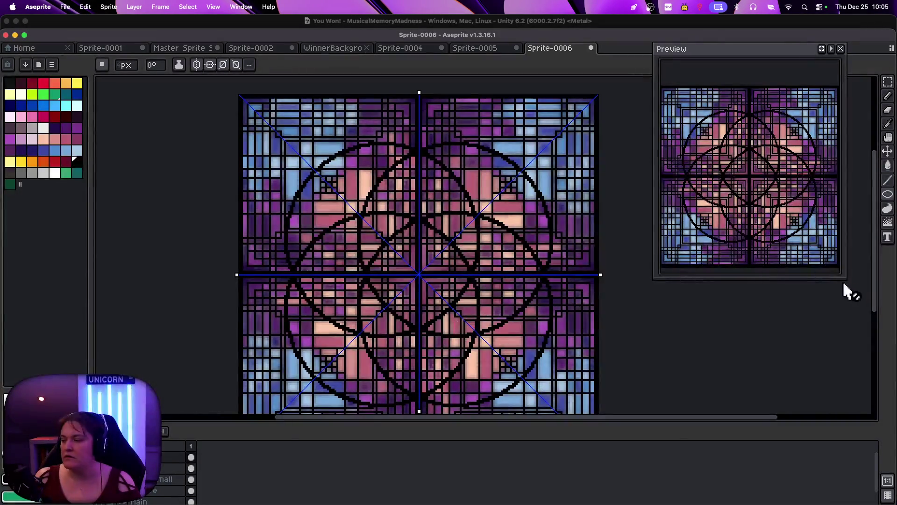
drag(877, 283, 878, 297)
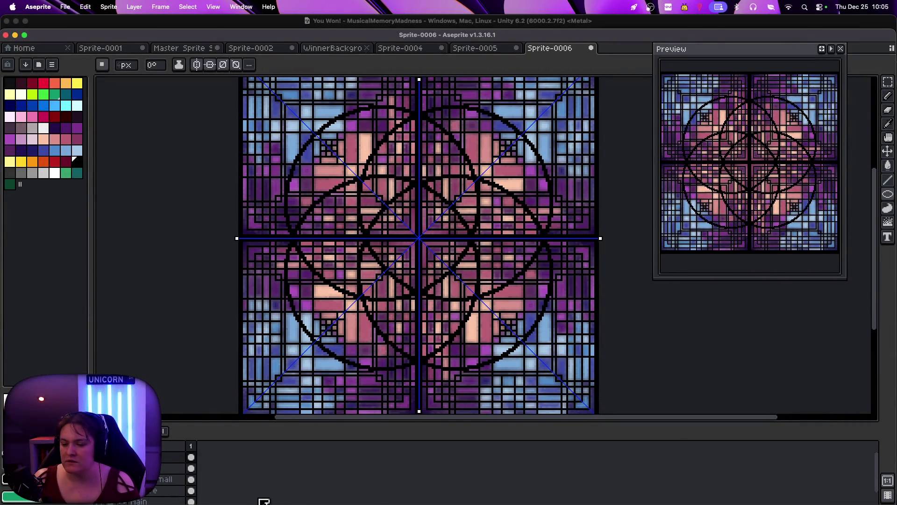
Rename Layer 1 to 'THiccc' and undo to show the thick black rings
double_click(177, 456)
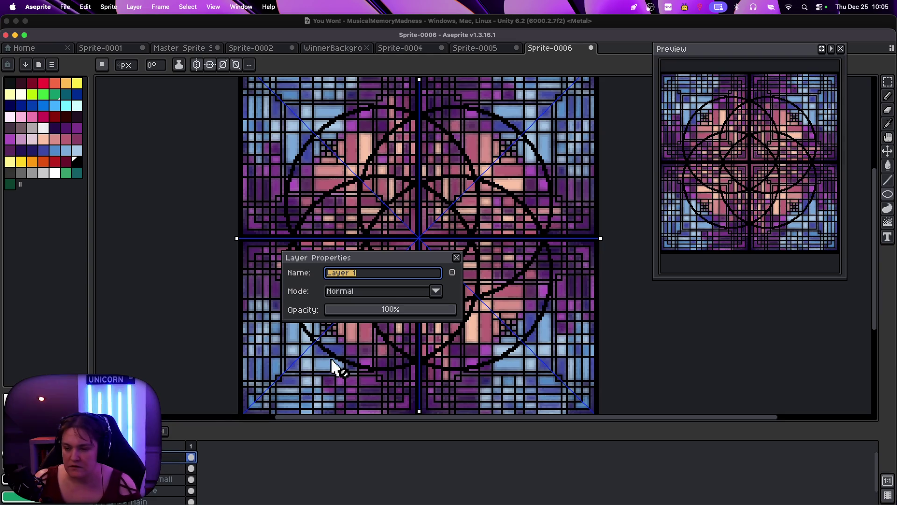
text(THiccc)
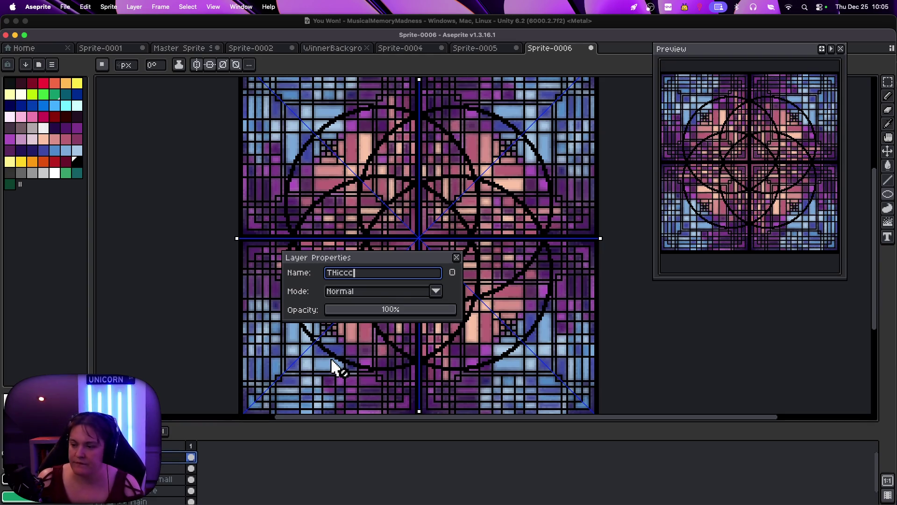
key(Return)
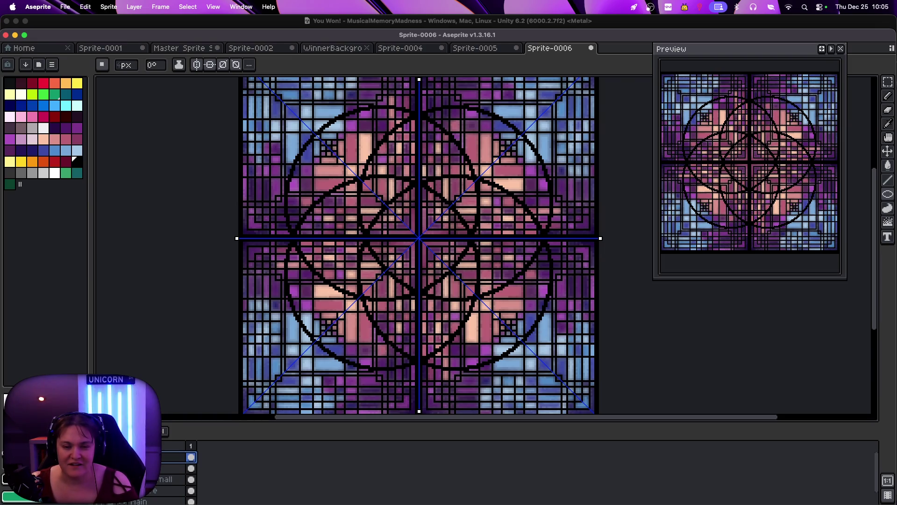
key(super+z)
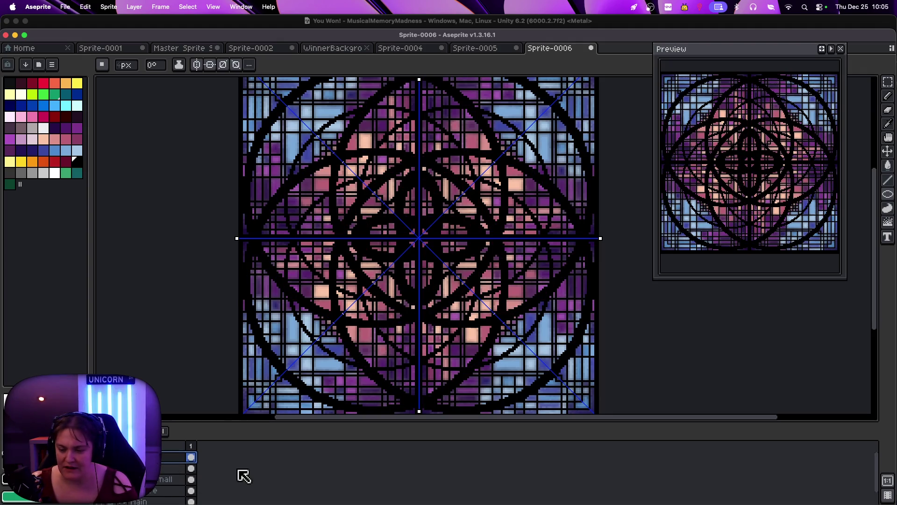
Shrink the timeline for more canvas and toggle visibility of the circle and star-arc layers
drag(883, 461, 881, 466)
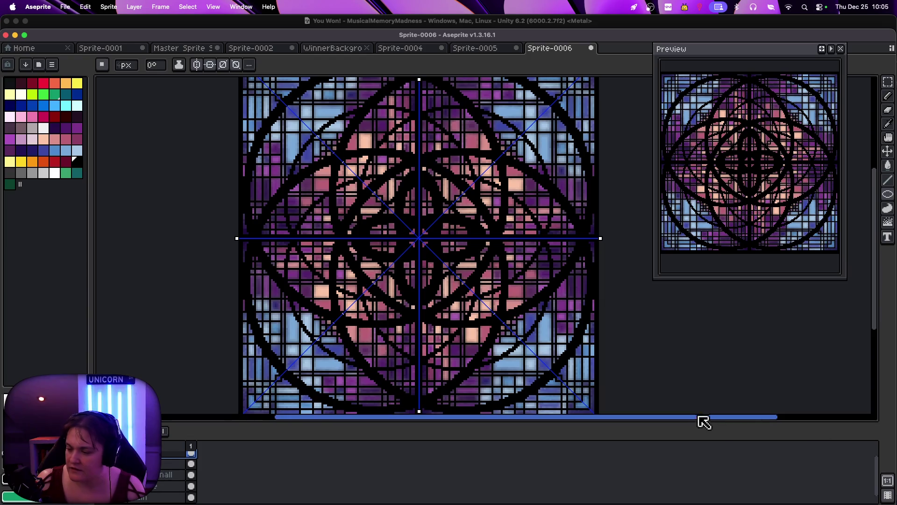
mouse_move(690, 422)
mouse_down()
mouse_move(687, 436)
mouse_move(683, 396)
mouse_move(682, 411)
mouse_up()
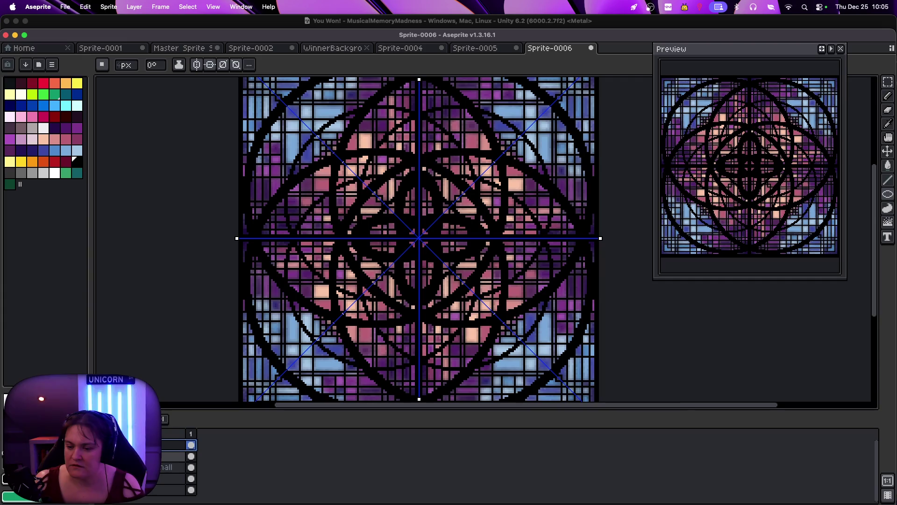
click(10, 456)
click(10, 467)
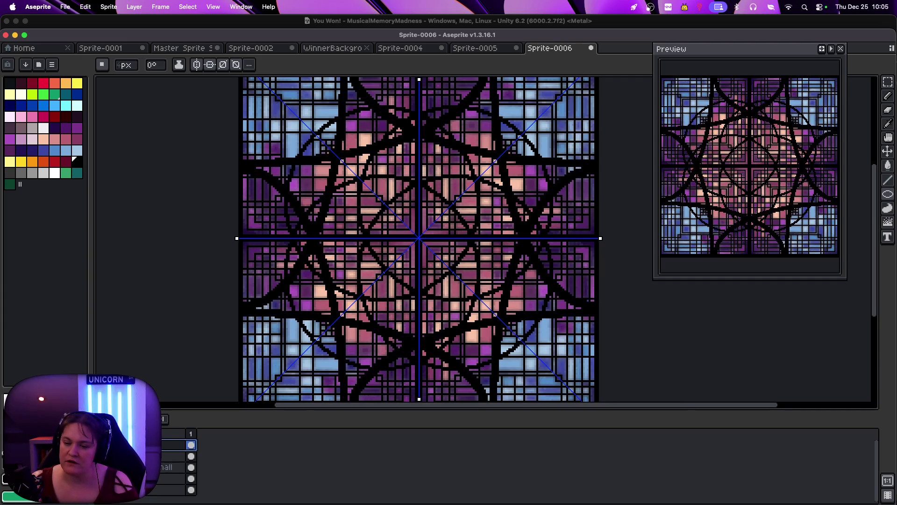
click(10, 468)
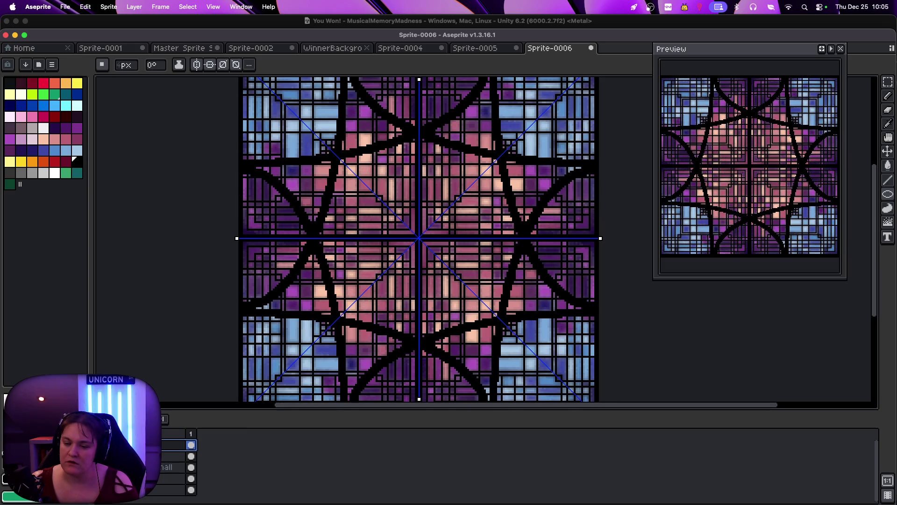
click(11, 457)
click(10, 456)
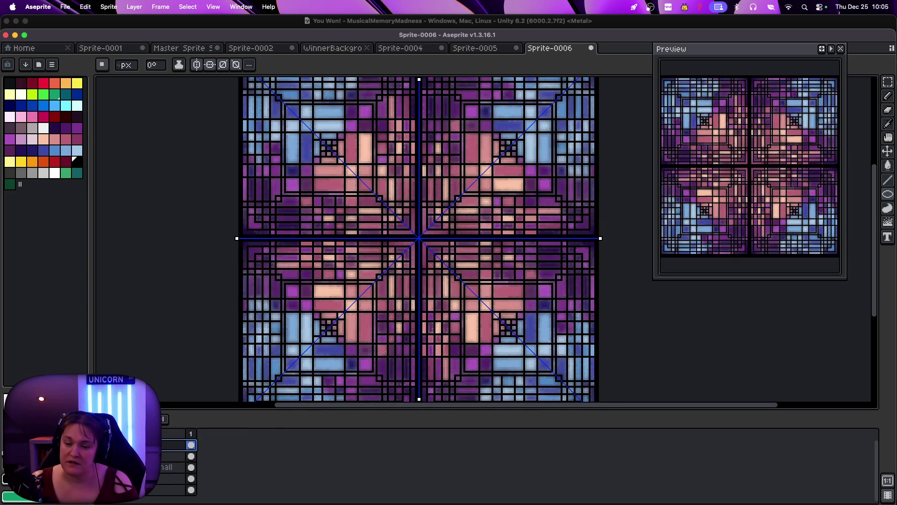
click(10, 468)
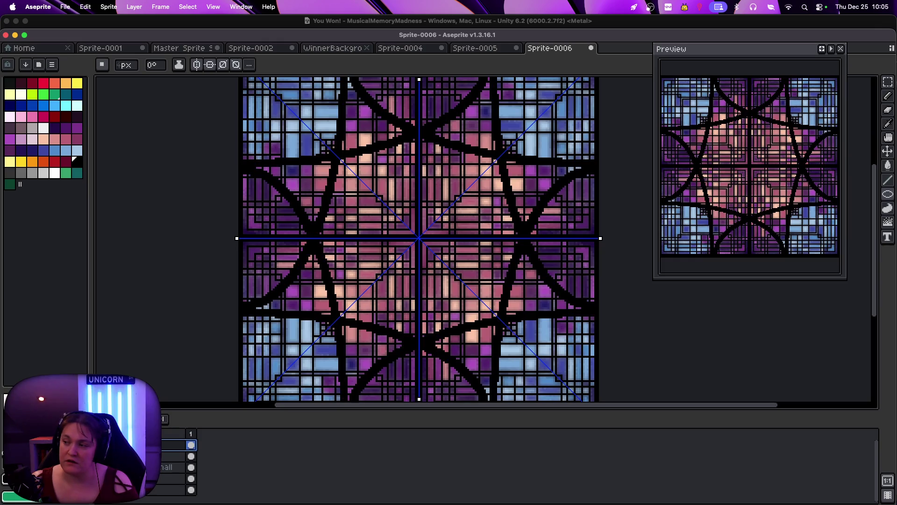
Move and enlarge the Preview over the canvas, then hide the star-arc and circle line-art layers
mouse_move(731, 51)
mouse_down()
mouse_move(379, 41)
mouse_move(285, 51)
mouse_up()
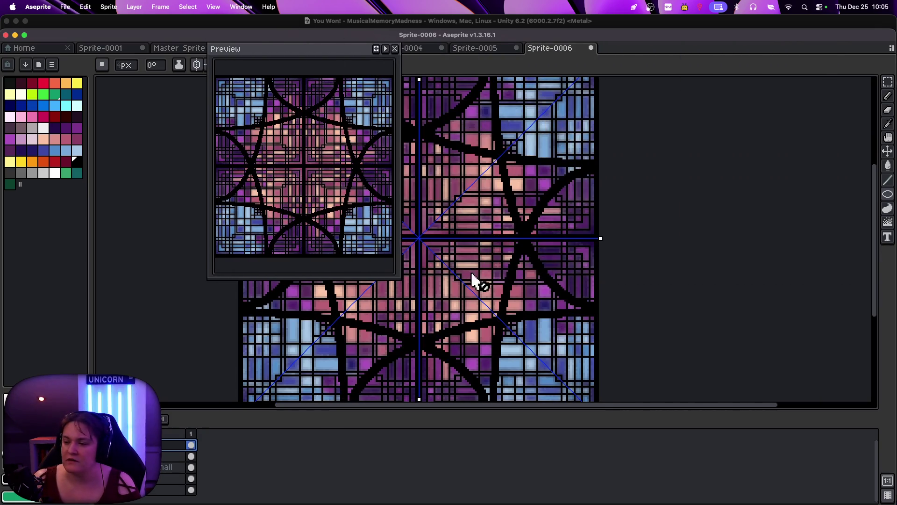
mouse_move(397, 274)
mouse_down()
mouse_move(514, 379)
mouse_move(481, 308)
mouse_up()
click(123, 478)
click(122, 467)
click(123, 489)
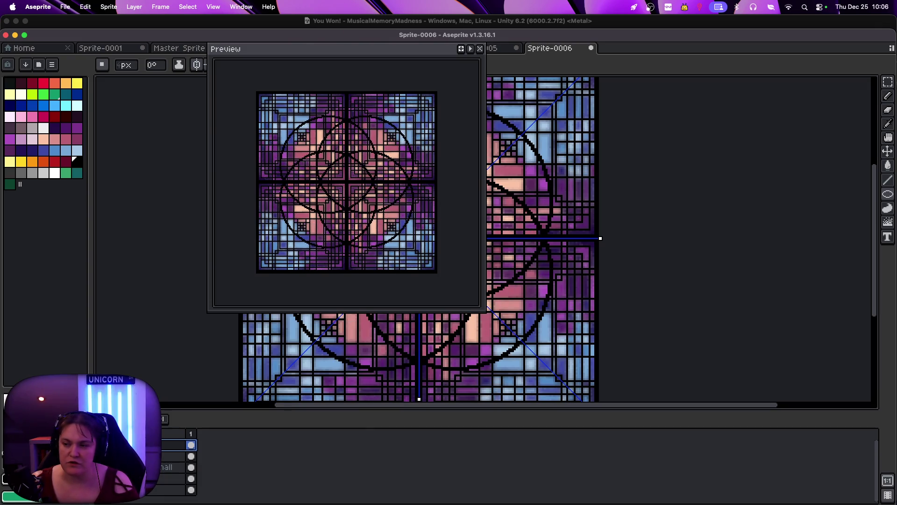
click(122, 489)
click(122, 478)
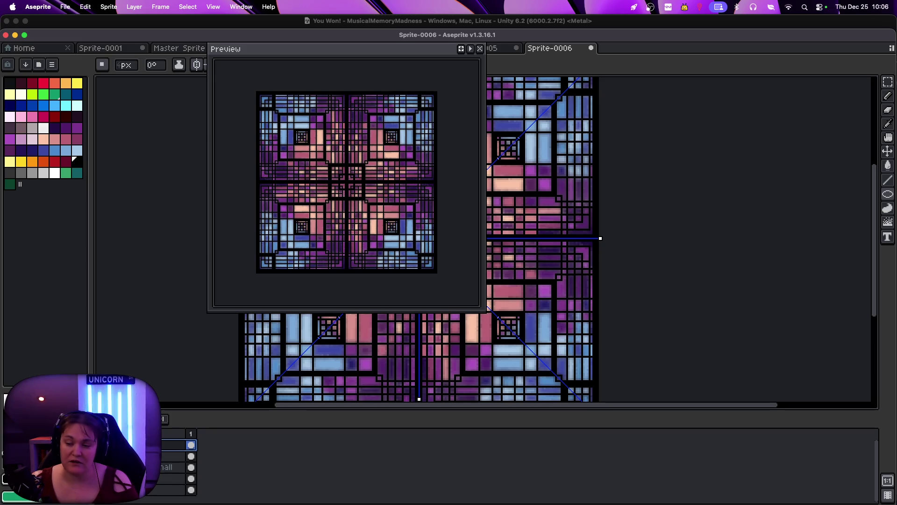
Redo the circle line-work, move the Preview back to the right, and undo it again
key(super+shift+z)
key(super+shift+z)
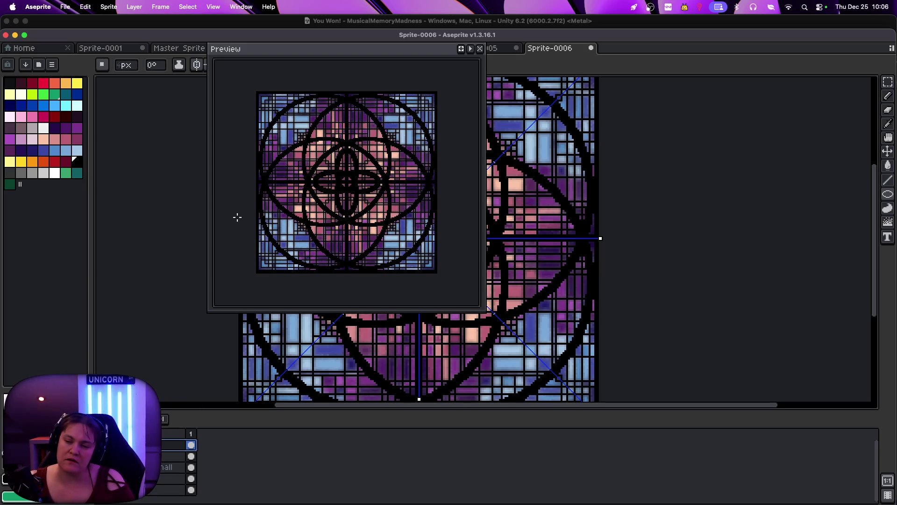
mouse_move(435, 50)
mouse_down()
mouse_move(840, 126)
mouse_move(861, 140)
mouse_up()
key(super+z)
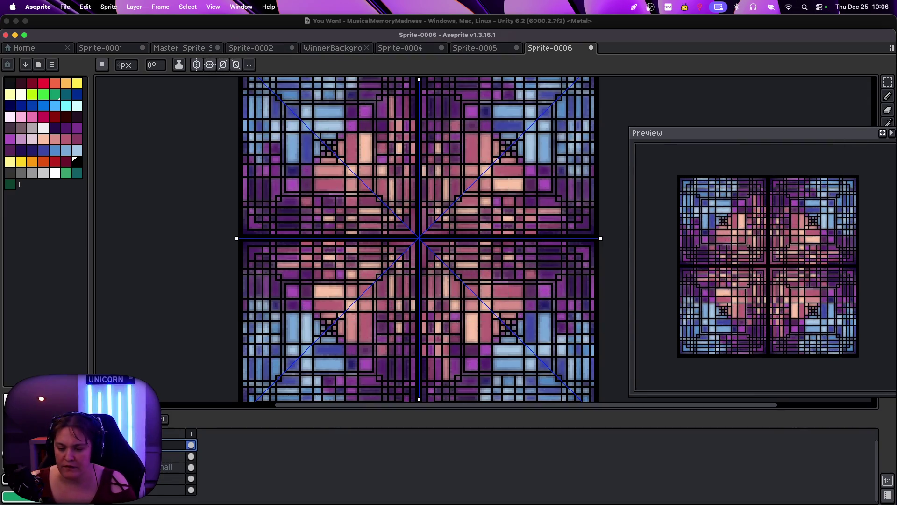
Add a new empty layer and shrink the brush to 1 px
key(super+shift+n)
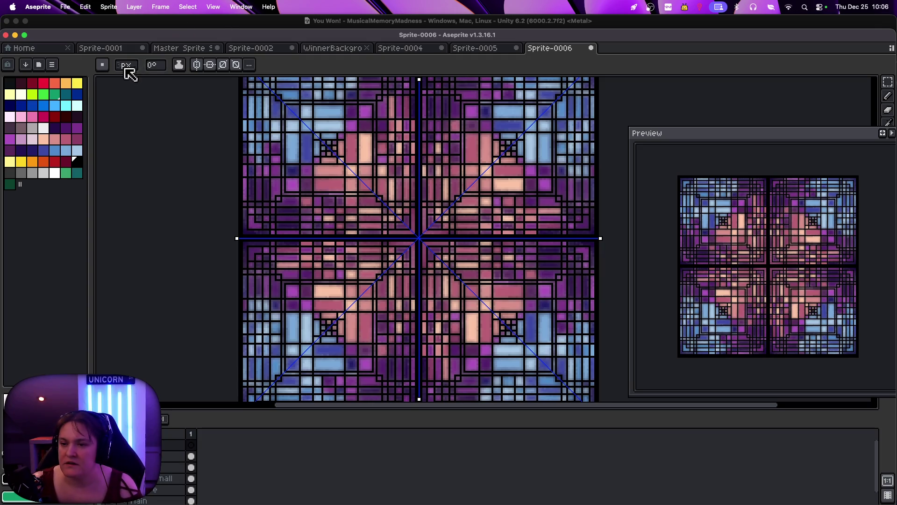
key(minus)
key(minus)
scroll(322, 135, down, 3)
scroll(322, 134, up, 3)
Move the Preview lower, fit the tile in view, and draw a large mirrored circle from its corner
mouse_move(880, 158)
mouse_down()
mouse_move(851, 144)
mouse_move(815, 220)
mouse_move(836, 210)
mouse_up()
drag(878, 190, 874, 169)
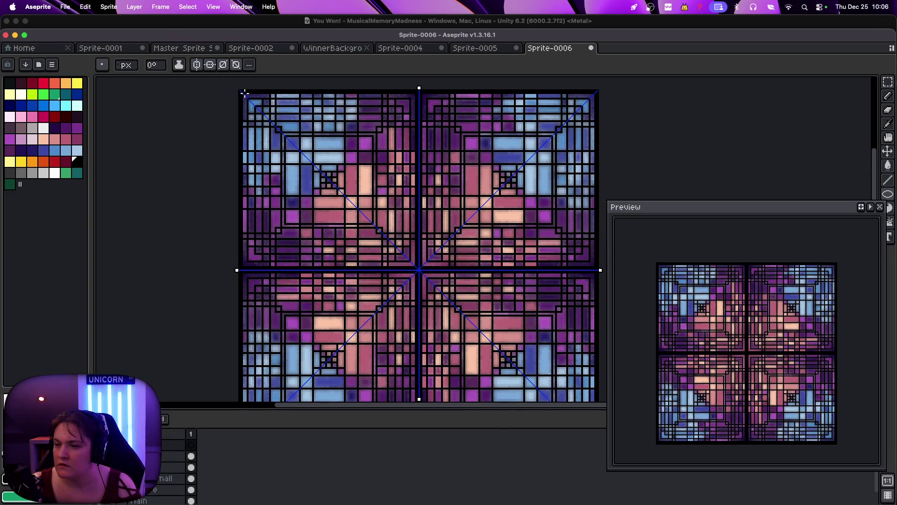
key(plus)
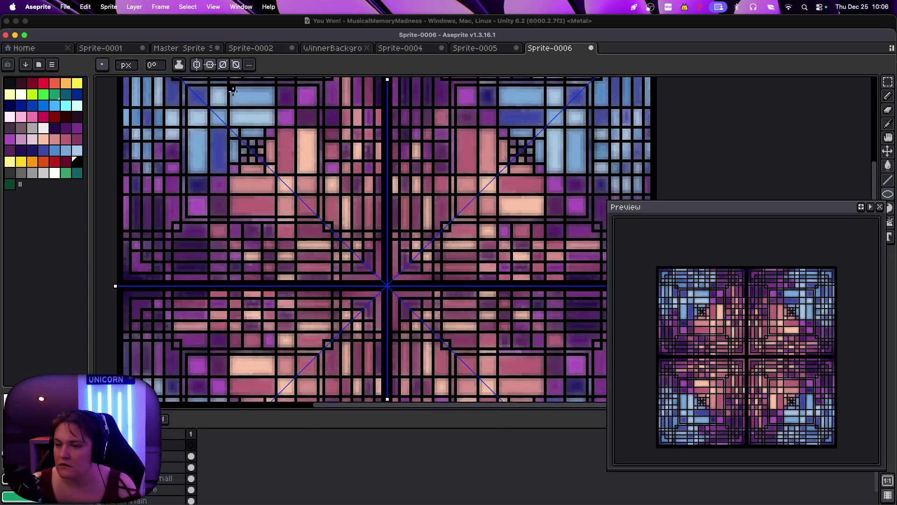
key(minus)
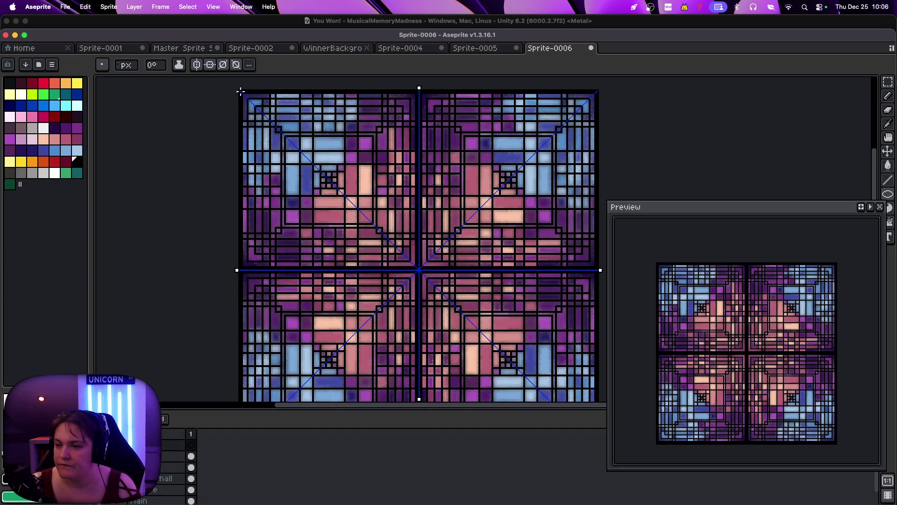
mouse_move(241, 92)
mouse_down()
mouse_move(481, 327)
mouse_move(518, 379)
mouse_move(536, 382)
mouse_move(407, 346)
mouse_move(520, 361)
mouse_move(528, 379)
mouse_up()
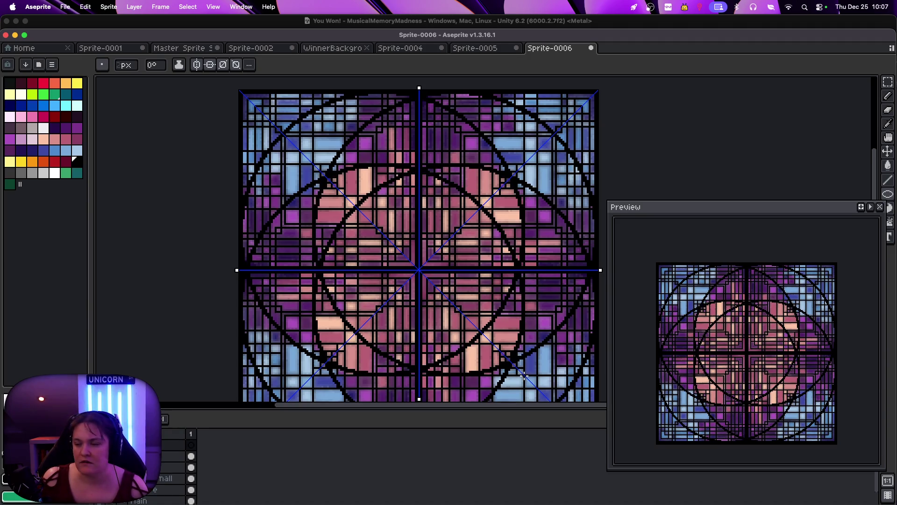
Stretch the mirrored ellipses into large overlapping circles and add small mirrored rings around the centre
mouse_move(529, 380)
mouse_down()
mouse_move(555, 398)
mouse_move(505, 365)
mouse_up()
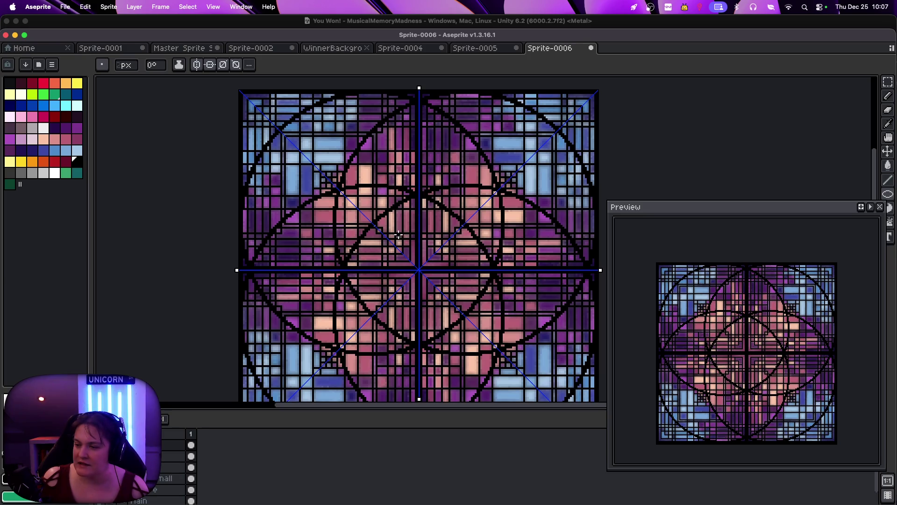
mouse_move(392, 236)
mouse_down()
mouse_move(446, 304)
mouse_move(411, 262)
mouse_move(431, 292)
mouse_up()
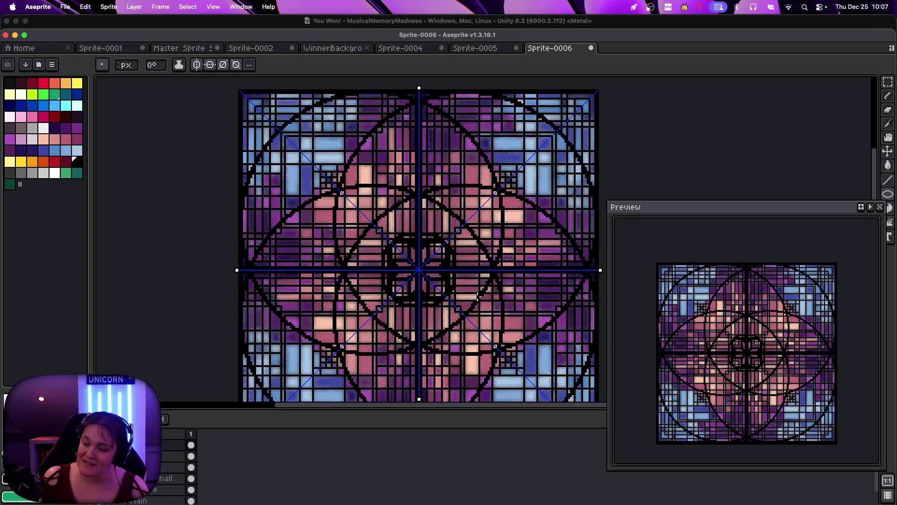
scroll(432, 292, up, 3)
scroll(436, 293, down, 3)
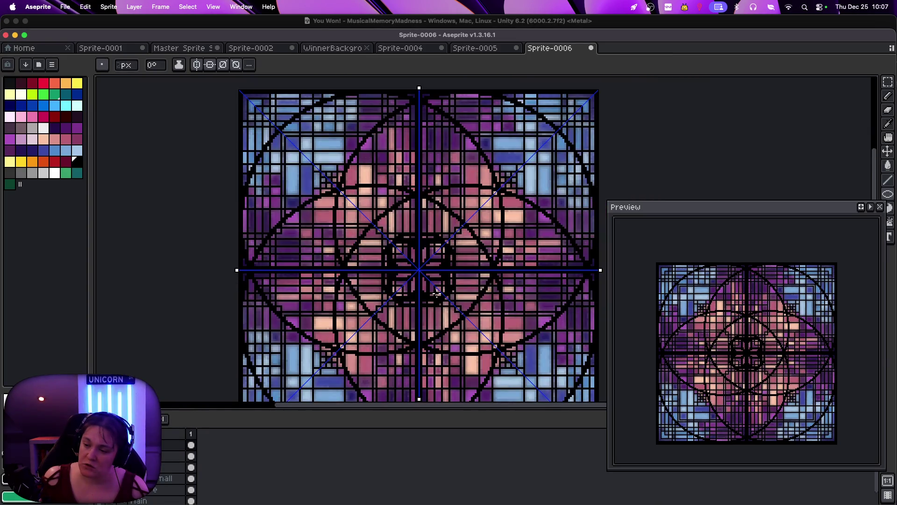
scroll(448, 301, down, 2)
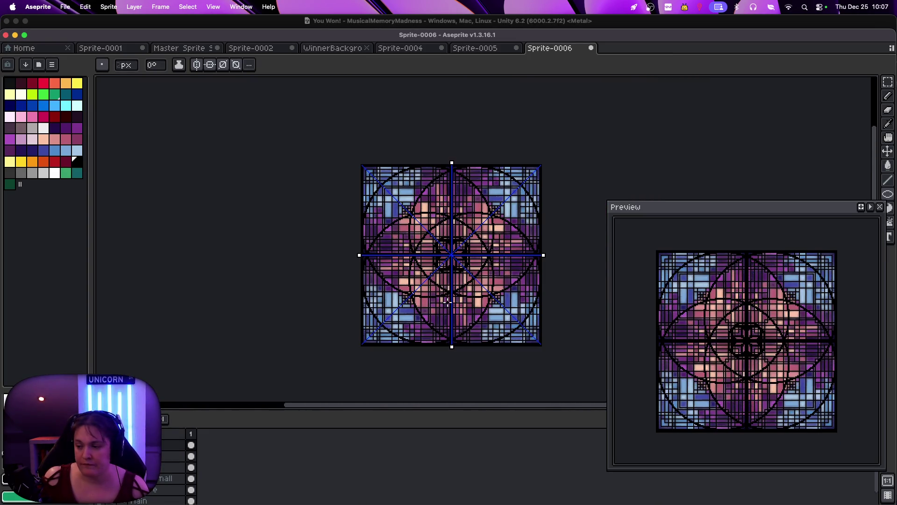
Toggle the overlay layers' visibility to compare the circle and ring overlays
scroll(505, 297, up, 2)
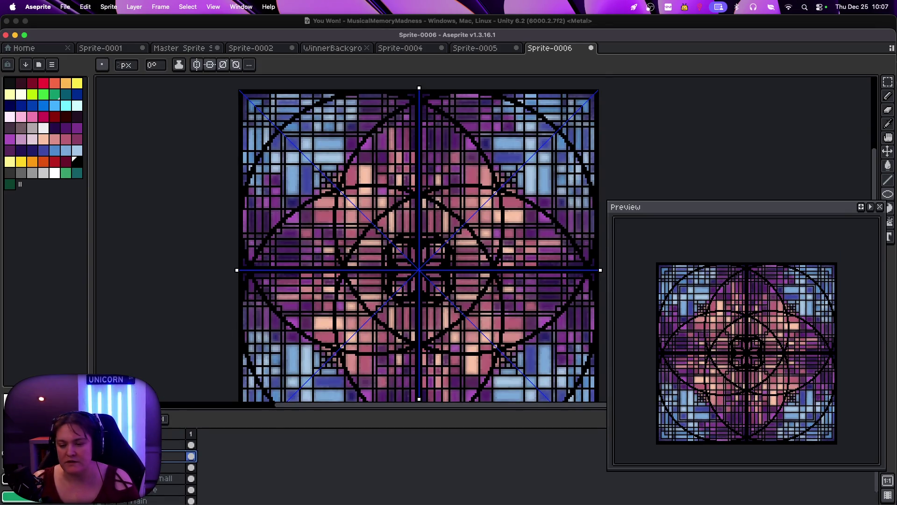
click(191, 456)
click(191, 456)
click(191, 456)
click(191, 468)
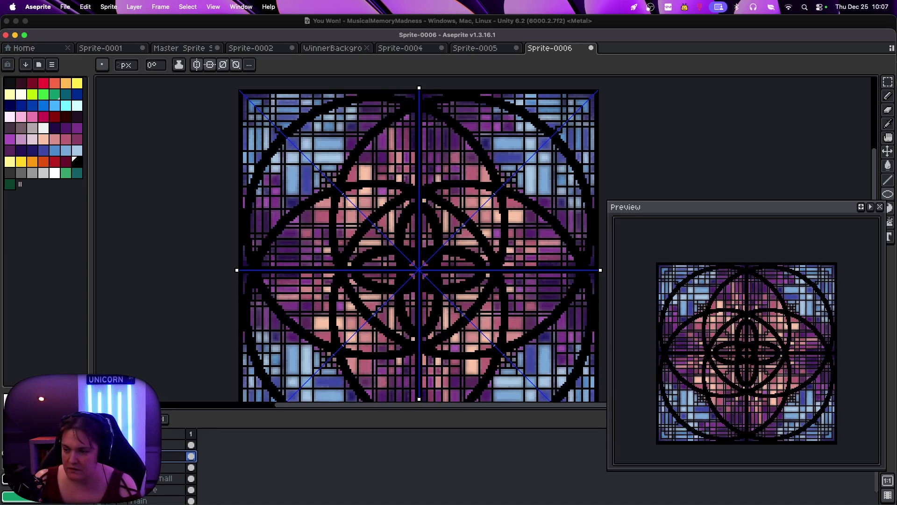
click(191, 467)
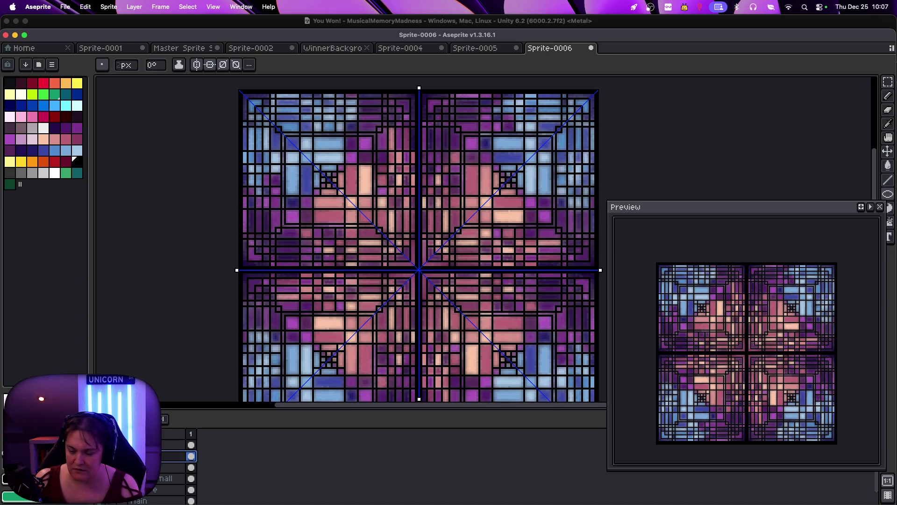
Delete the unwanted layer and undo/redo back to the circle overlay
key(Delete)
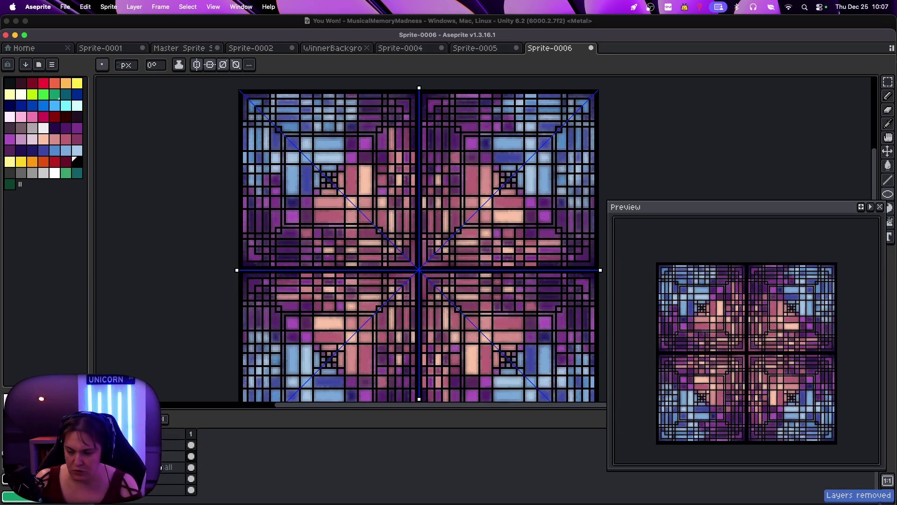
key(ctrl+z)
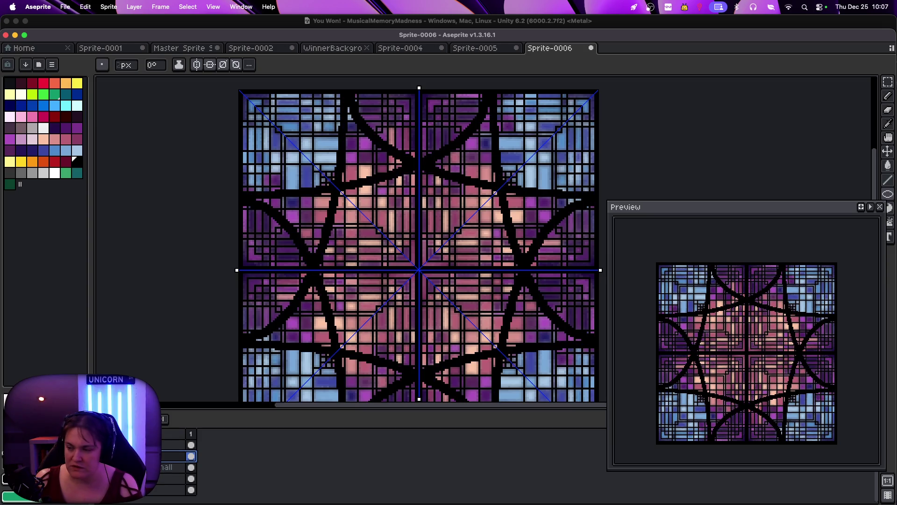
key(ctrl+shift+z)
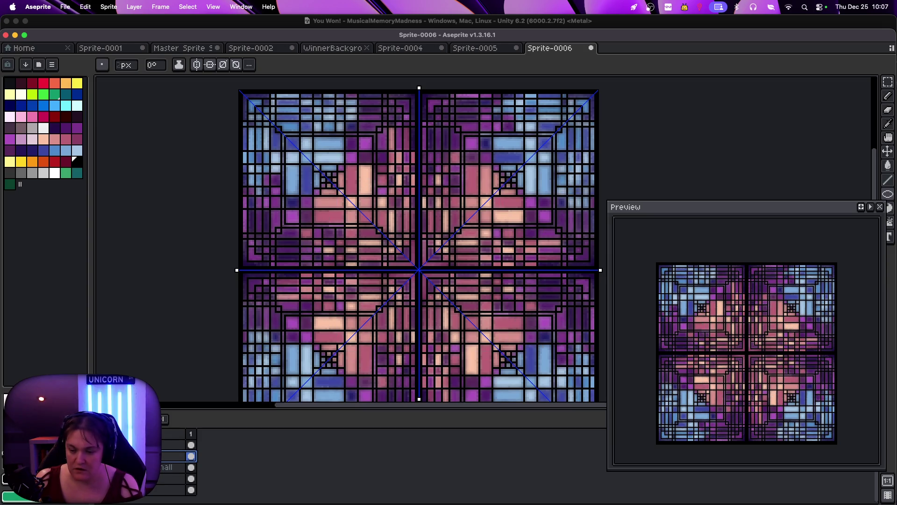
key(ctrl+z)
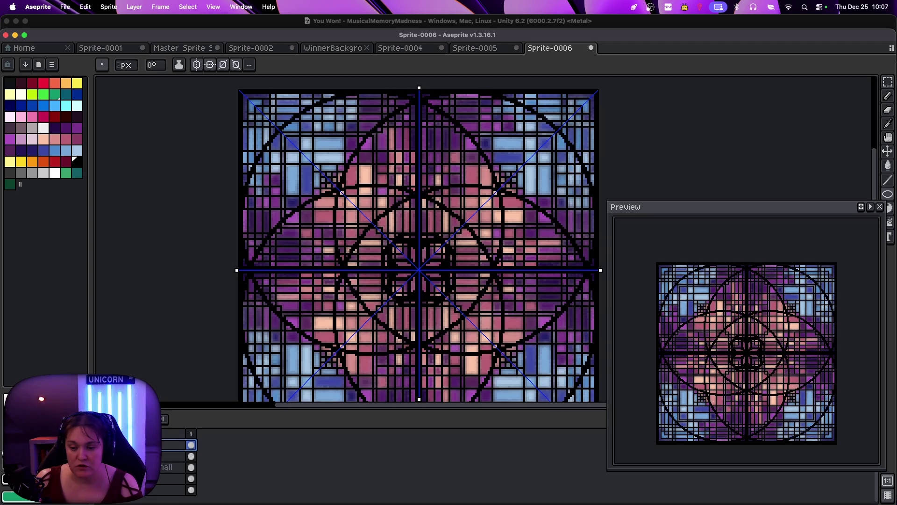
double_click(154, 445)
Rename the circle overlay layer to 'BThickLines' and add a fresh empty layer
text(B)
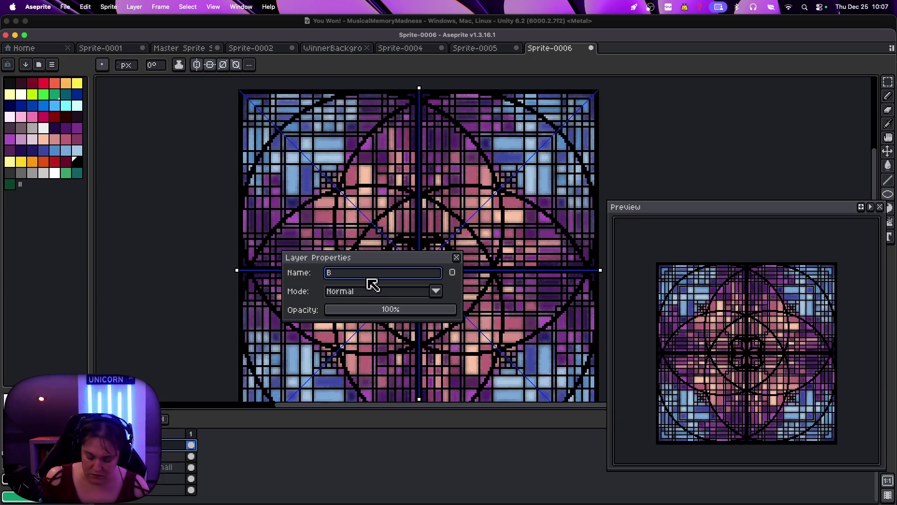
text(Thi)
text(ckLines)
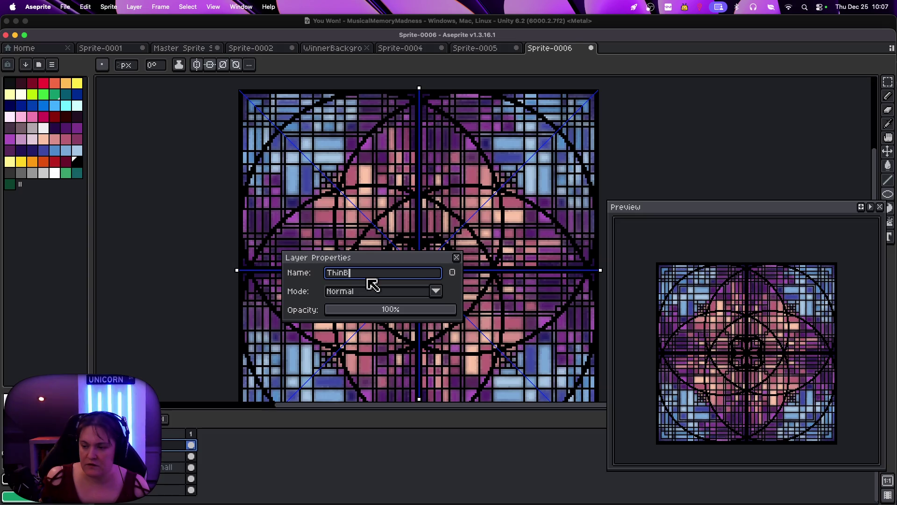
key(Return)
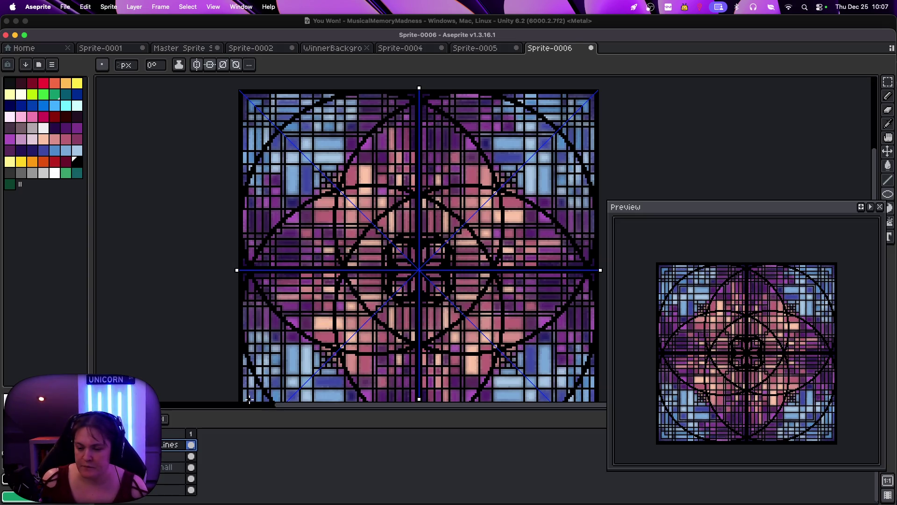
key(shift+n)
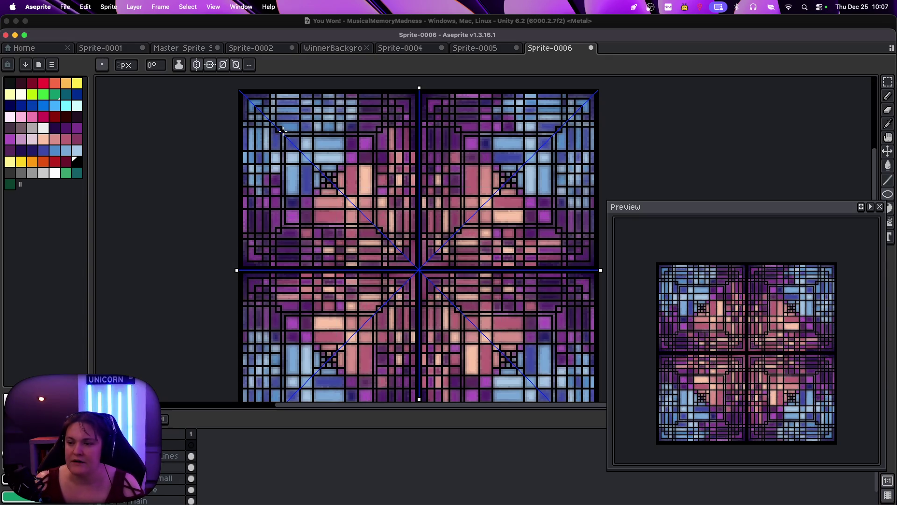
Draw mirrored petal-shaped ellipses from the tile corners, undoing the misshapen centre attempt
mouse_move(414, 262)
mouse_down()
mouse_move(299, 140)
mouse_move(224, 152)
mouse_move(225, 210)
mouse_move(285, 117)
mouse_move(331, 182)
mouse_move(409, 260)
mouse_up()
mouse_move(416, 137)
mouse_down()
mouse_move(286, 125)
mouse_move(411, 262)
mouse_move(455, 248)
mouse_move(423, 262)
mouse_move(448, 243)
mouse_move(443, 226)
mouse_move(448, 247)
mouse_move(472, 224)
mouse_move(621, 301)
mouse_up()
key(super+z)
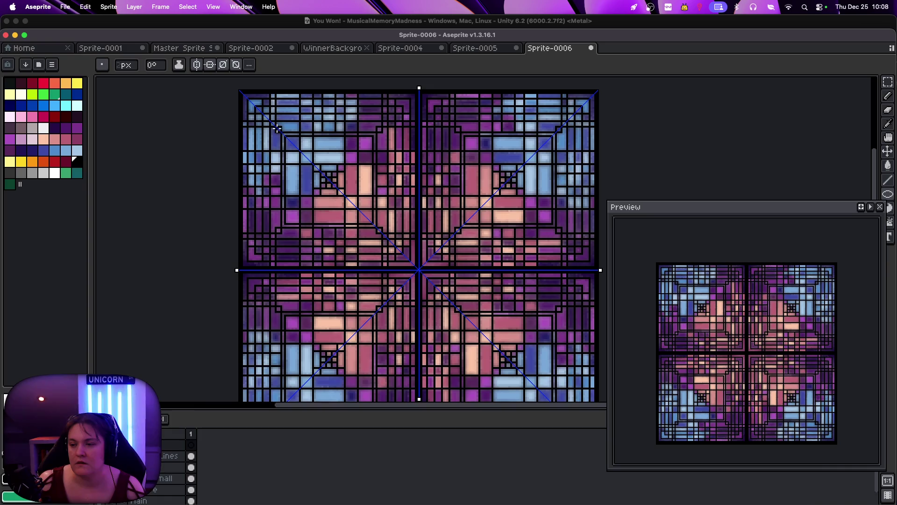
mouse_move(242, 92)
mouse_down()
mouse_move(537, 374)
mouse_move(491, 327)
mouse_move(568, 304)
mouse_move(567, 354)
mouse_move(541, 362)
mouse_move(531, 323)
mouse_up()
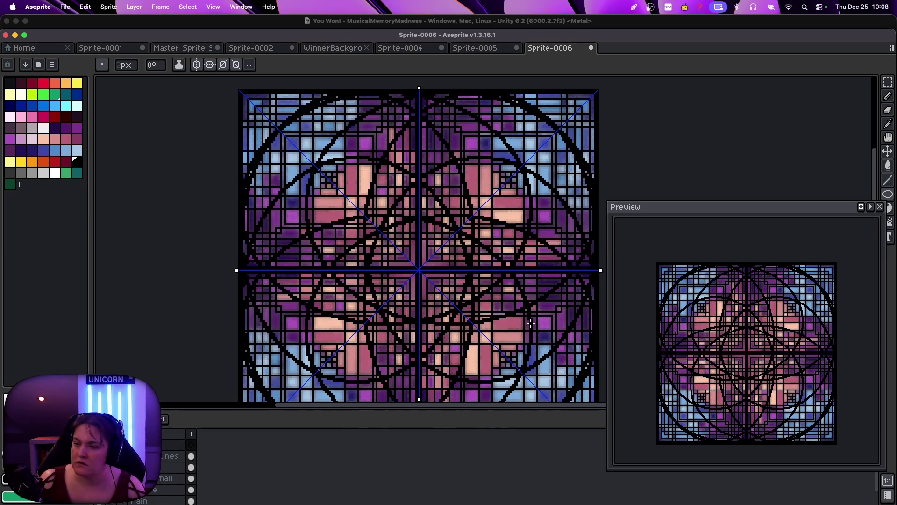
drag(530, 324, 505, 323)
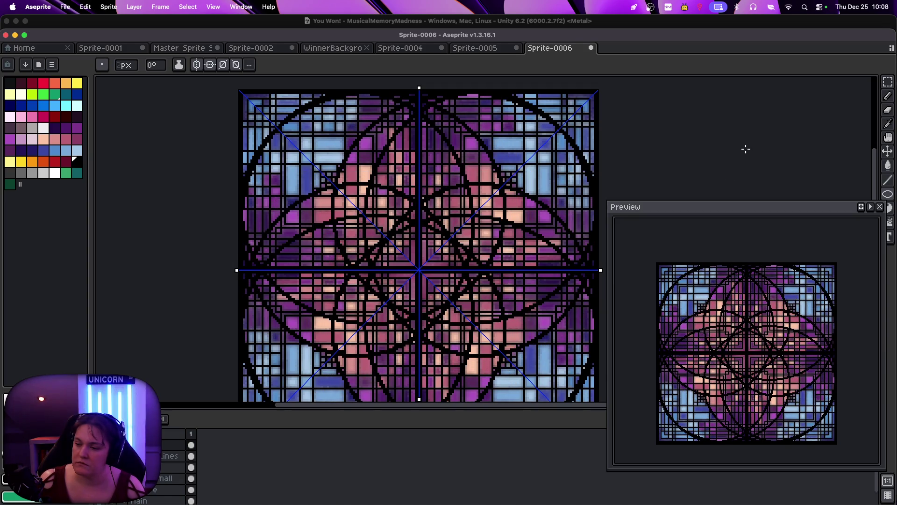
key(minus)
key(plus)
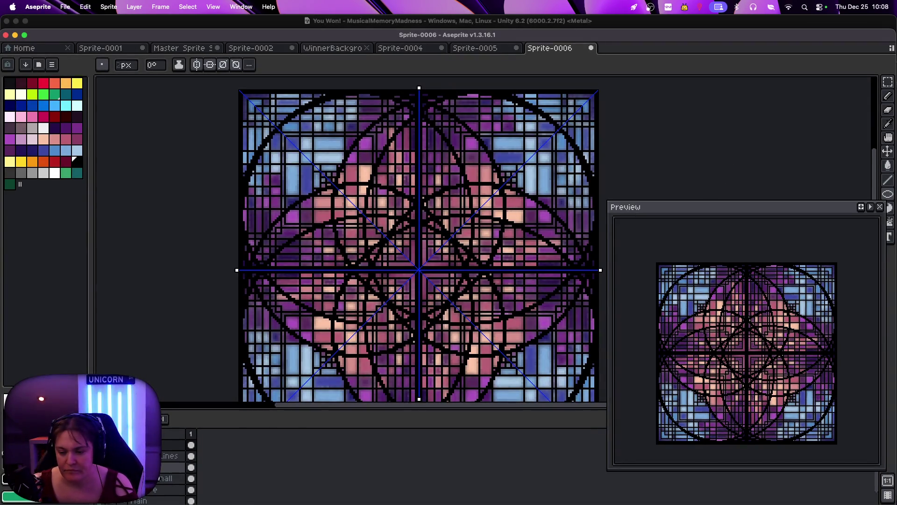
Show the star-like overlay layer, then hide the large circle arcs and star curves
click(191, 467)
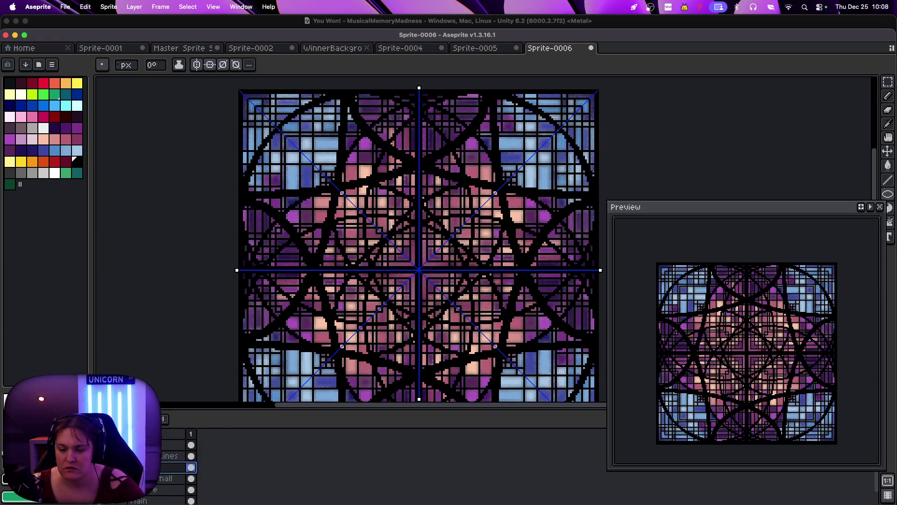
key(super+z)
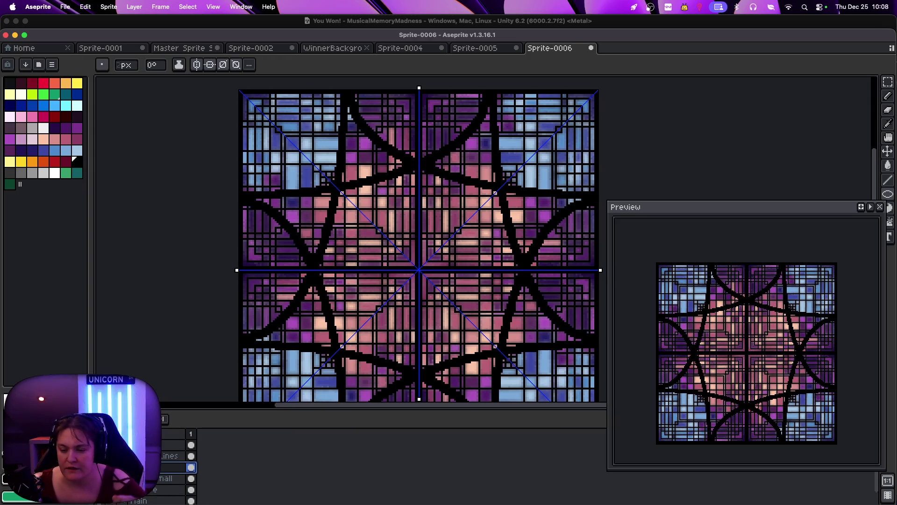
key(ctrl+z)
key(ctrl+z)
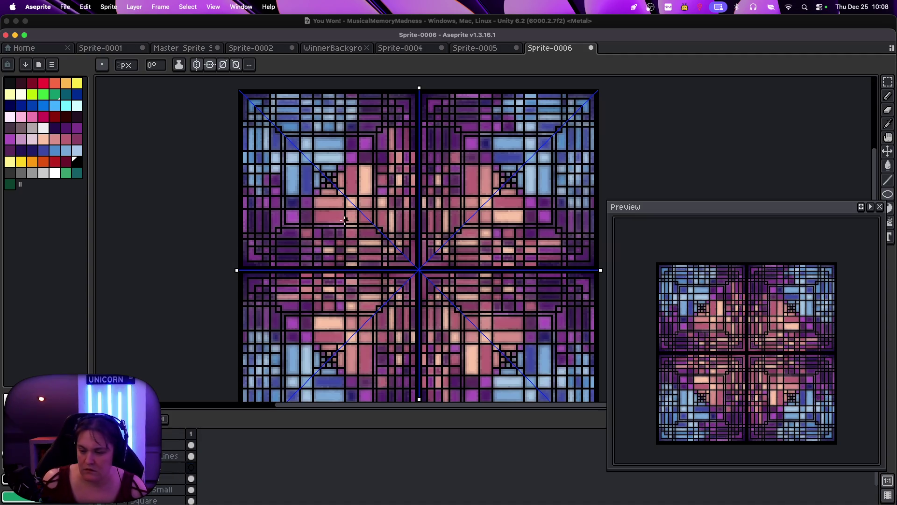
Play the animation to cycle the line overlays, then zoom out to the whole tile
key(ctrl+shift+z)
key(ctrl+shift+z)
key(ctrl+shift+z)
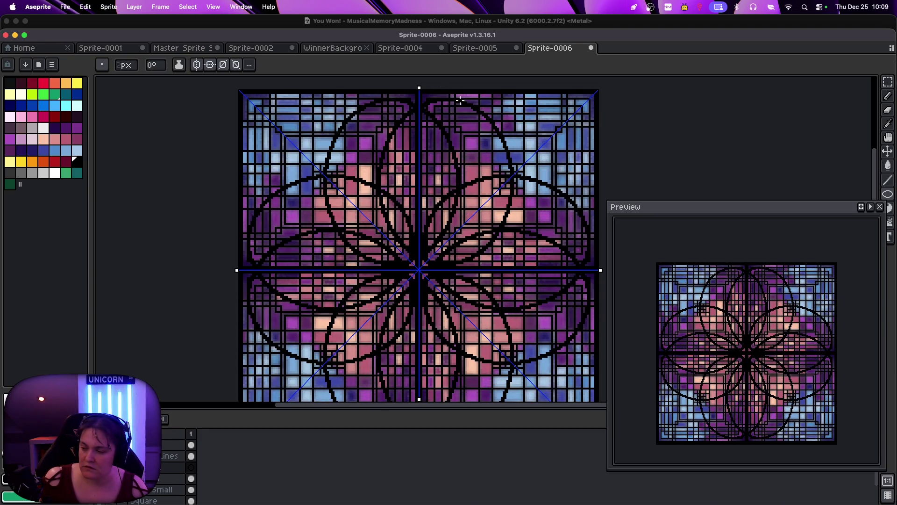
key(minus)
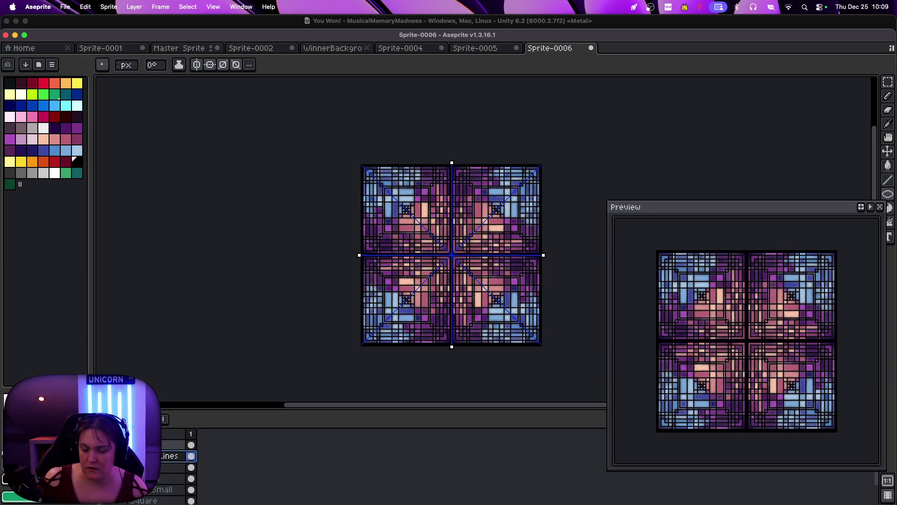
Move the Preview window to the upper left, enlarge it, and centre all four tile quadrants inside
scroll(248, 468, down, 2)
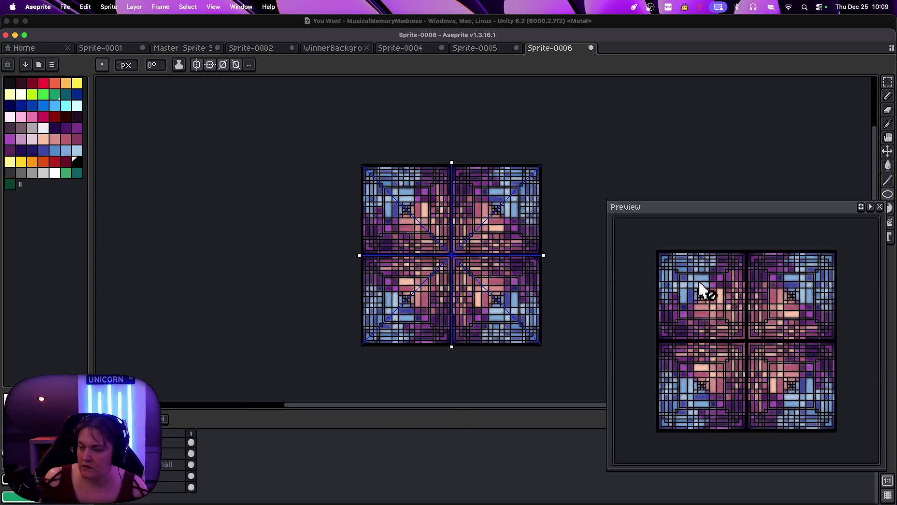
mouse_move(683, 207)
mouse_down()
mouse_move(280, 56)
mouse_move(189, 48)
mouse_up()
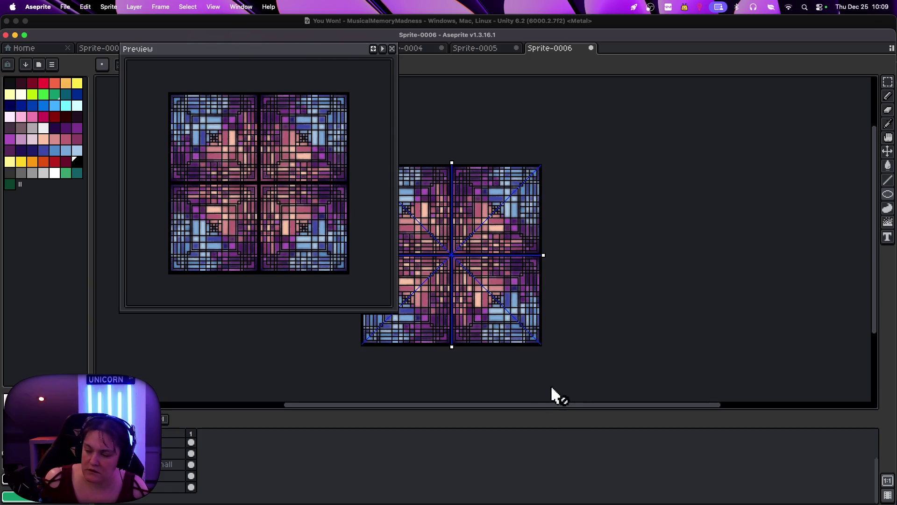
mouse_move(396, 306)
mouse_down()
mouse_move(680, 441)
mouse_move(695, 380)
mouse_up()
scroll(430, 220, up, 5)
scroll(430, 221, down, 4)
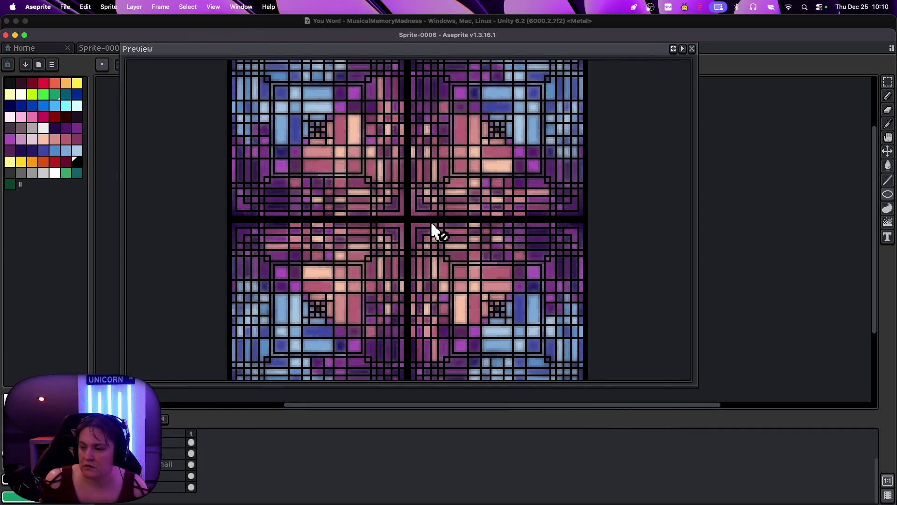
scroll(430, 220, down, 2)
mouse_move(683, 377)
mouse_down()
mouse_move(707, 401)
mouse_move(584, 312)
mouse_up()
drag(691, 382, 771, 447)
scroll(348, 173, up, 2)
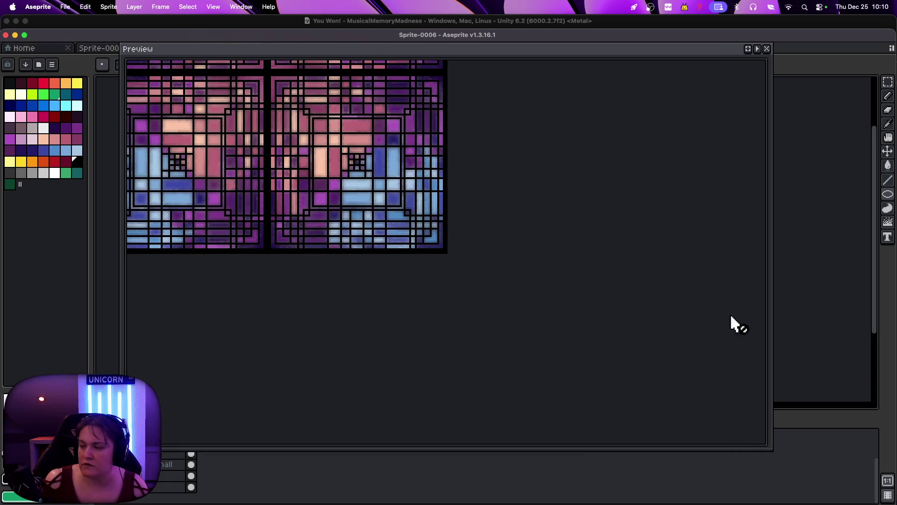
mouse_move(259, 133)
mouse_down()
mouse_move(418, 279)
mouse_move(399, 320)
mouse_move(401, 307)
mouse_up()
mouse_move(223, 51)
mouse_down()
mouse_move(335, 32)
mouse_move(312, 33)
mouse_up()
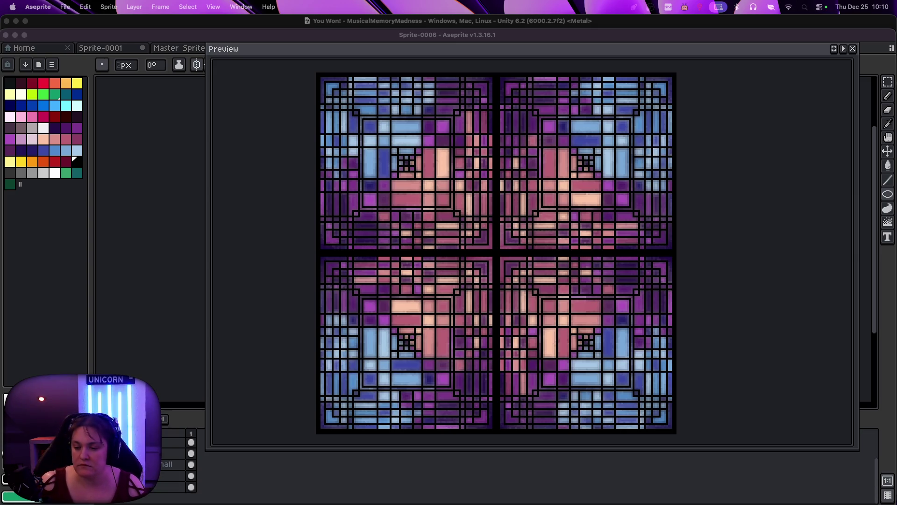
Select the top layer and toggle the thick framing-box overlay on and off
click(169, 451)
click(169, 444)
scroll(172, 463, up, 2)
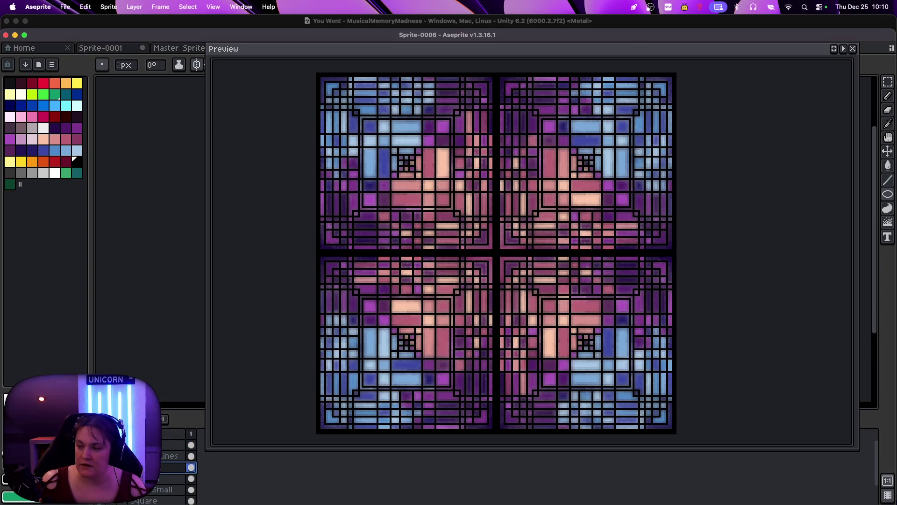
scroll(178, 468, down, 2)
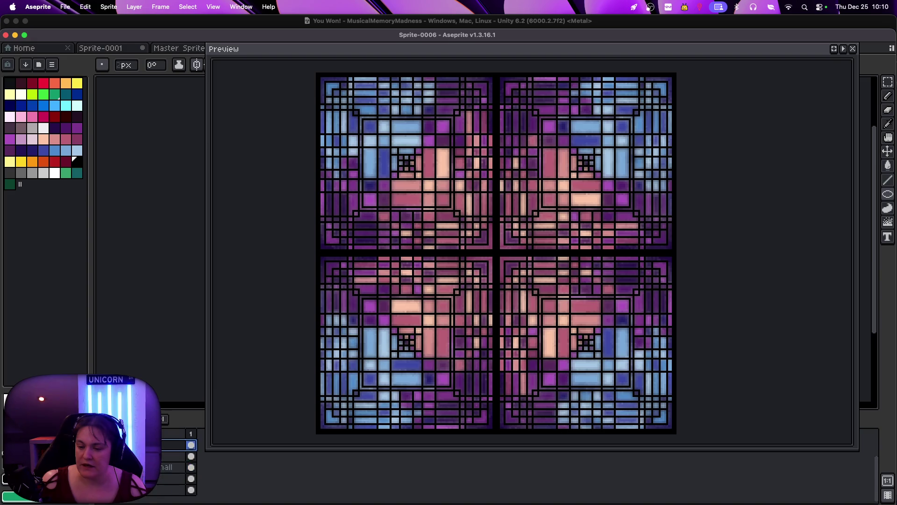
scroll(179, 463, down, 1)
click(191, 453)
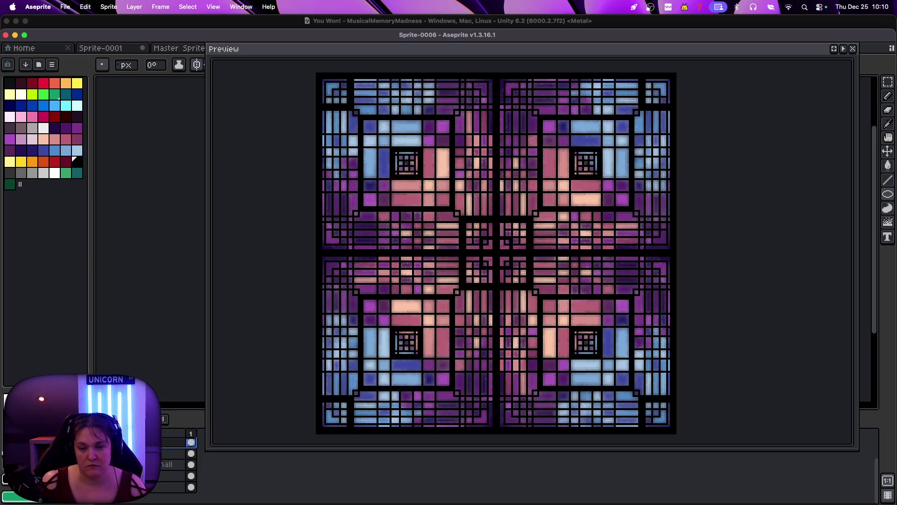
click(191, 454)
Toggle the large circles and diagonal lines layer several times to compare it on the tile
click(191, 464)
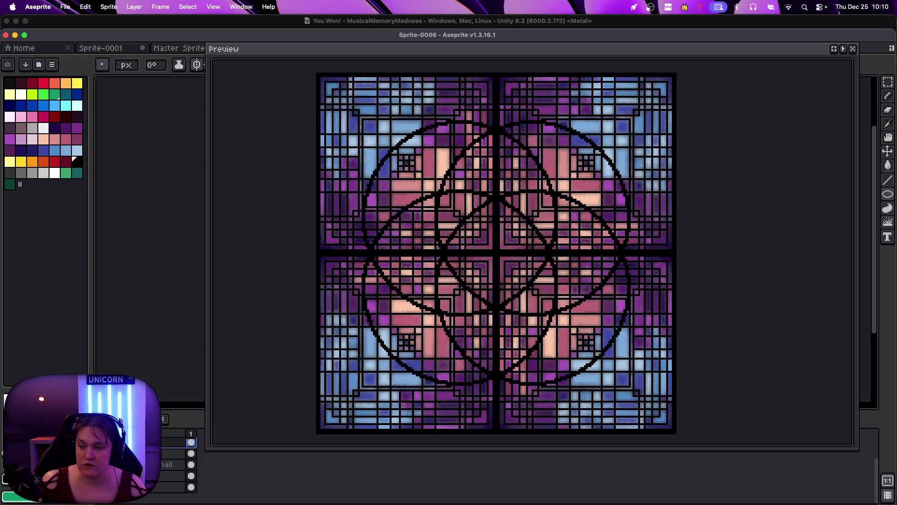
click(191, 465)
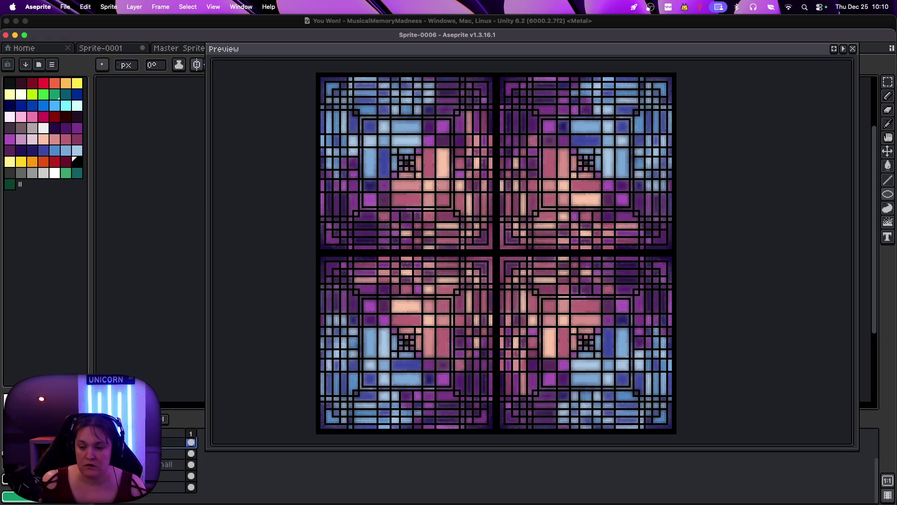
click(191, 464)
click(192, 464)
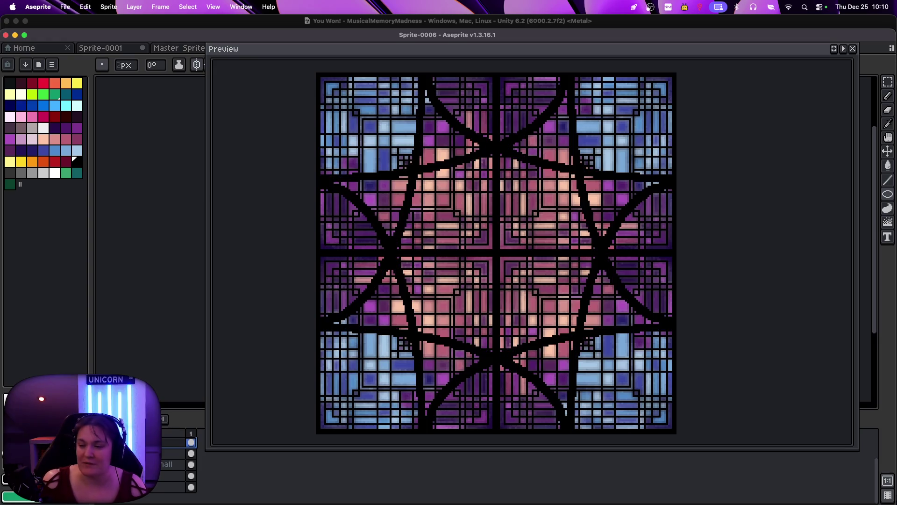
click(191, 465)
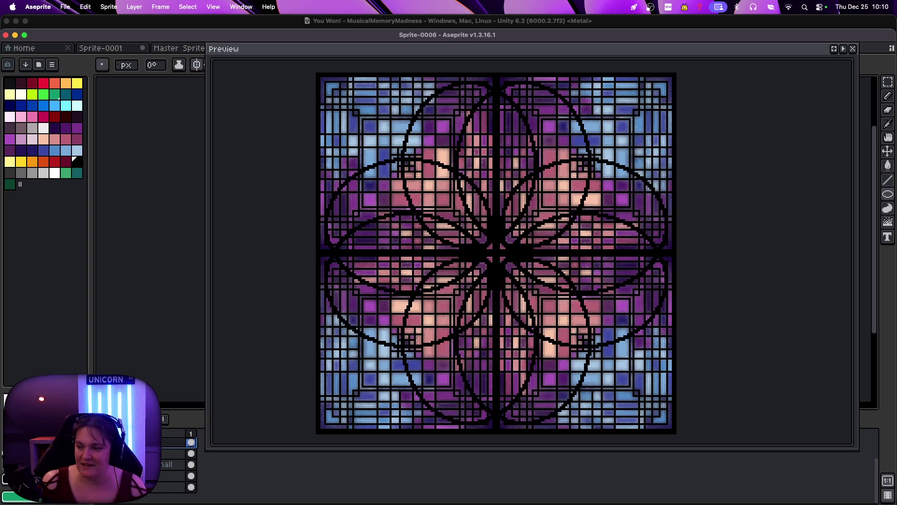
scroll(178, 462, up, 2)
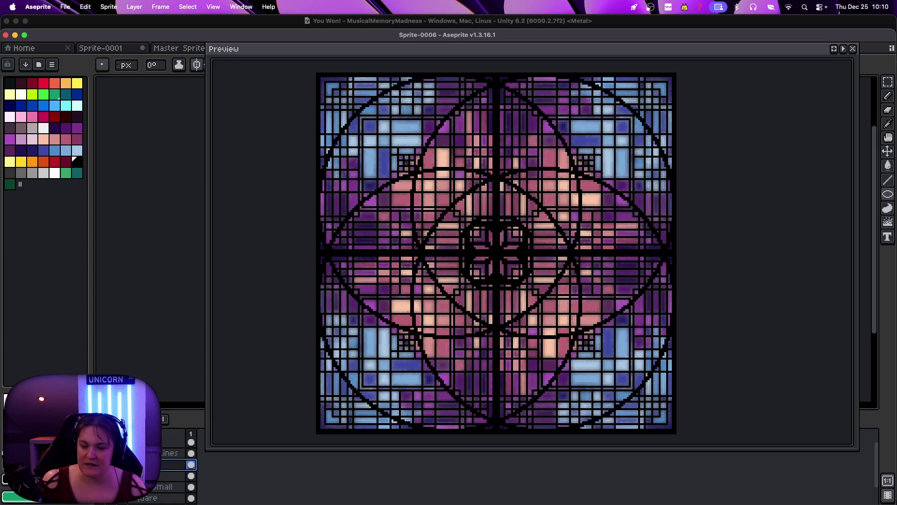
scroll(178, 467, up, 1)
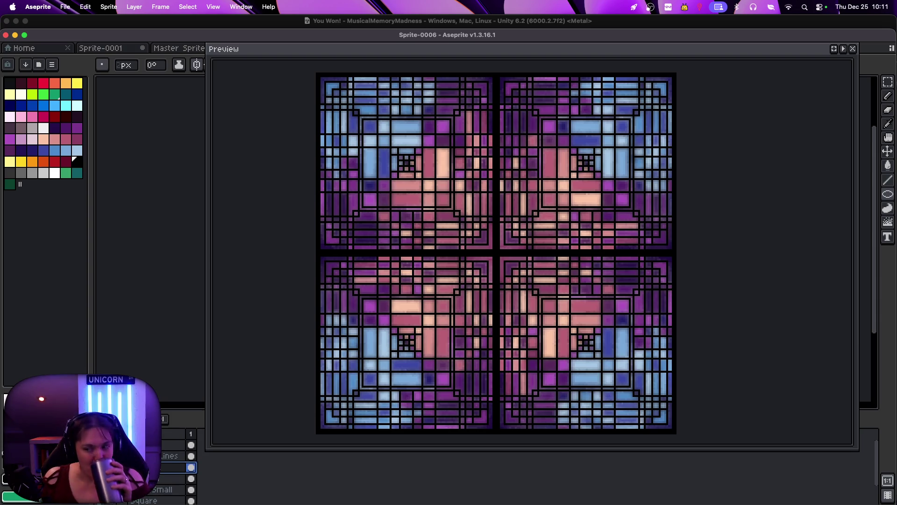
scroll(158, 485, down, 2)
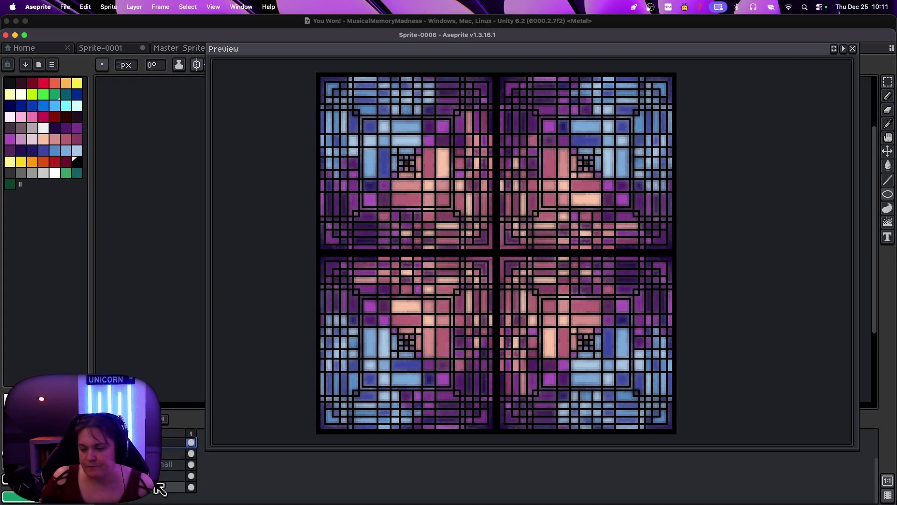
click(157, 477)
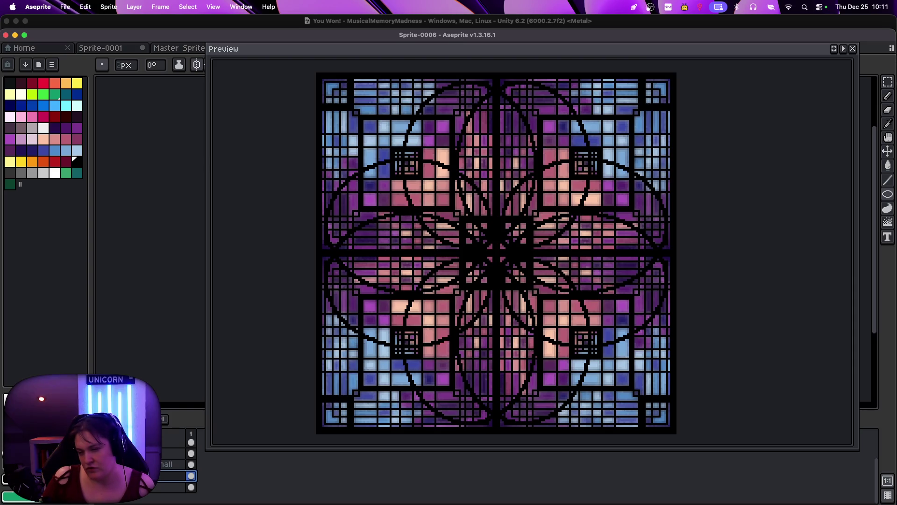
scroll(140, 467, up, 1)
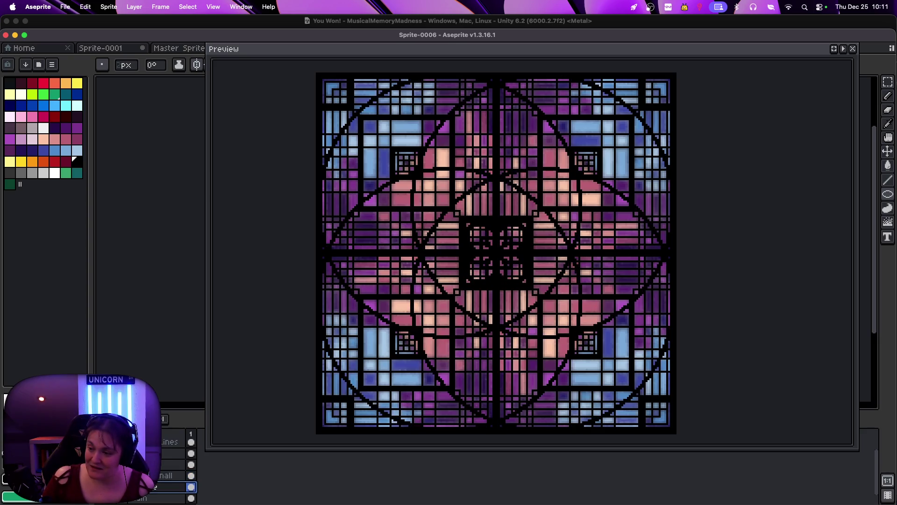
scroll(140, 468, up, 1)
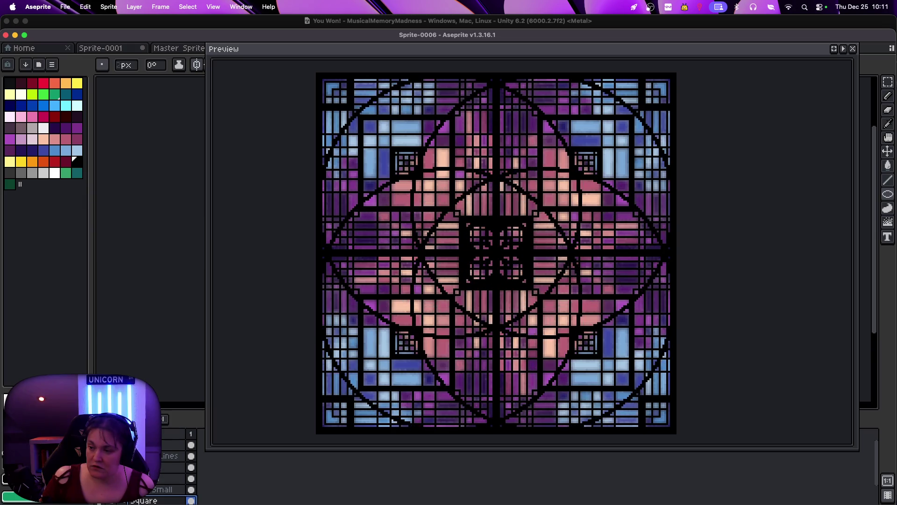
scroll(178, 468, down, 2)
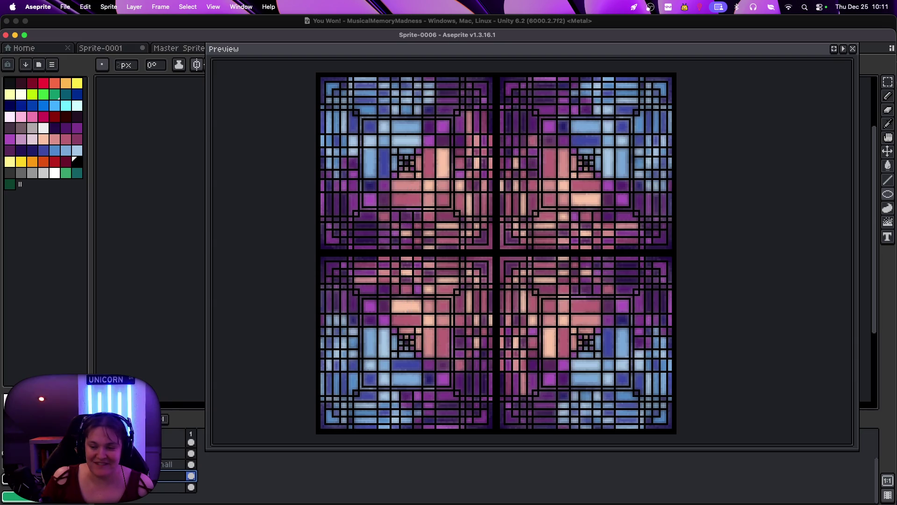
scroll(178, 467, up, 1)
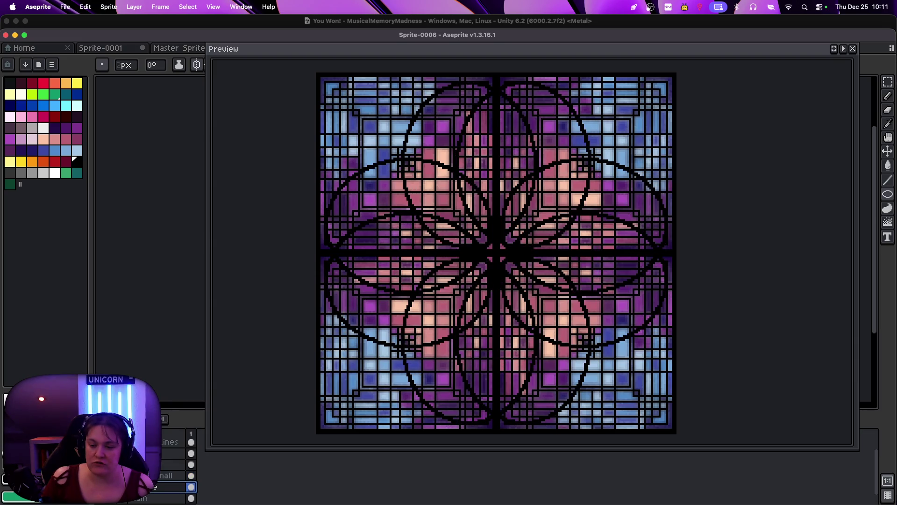
scroll(177, 468, up, 2)
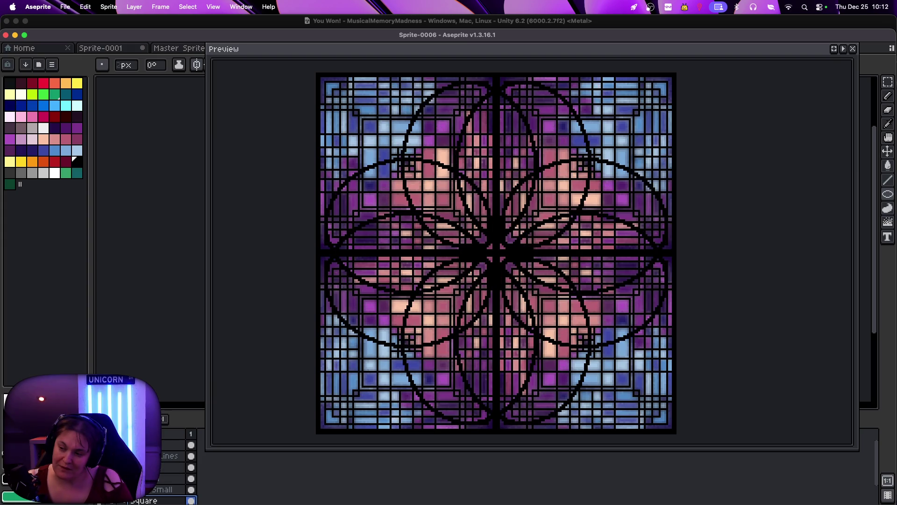
scroll(177, 467, down, 1)
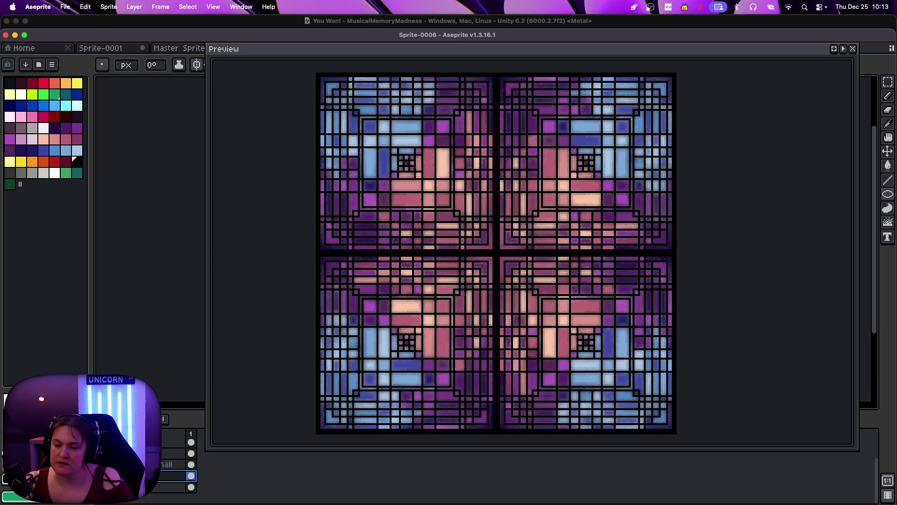
click(171, 464)
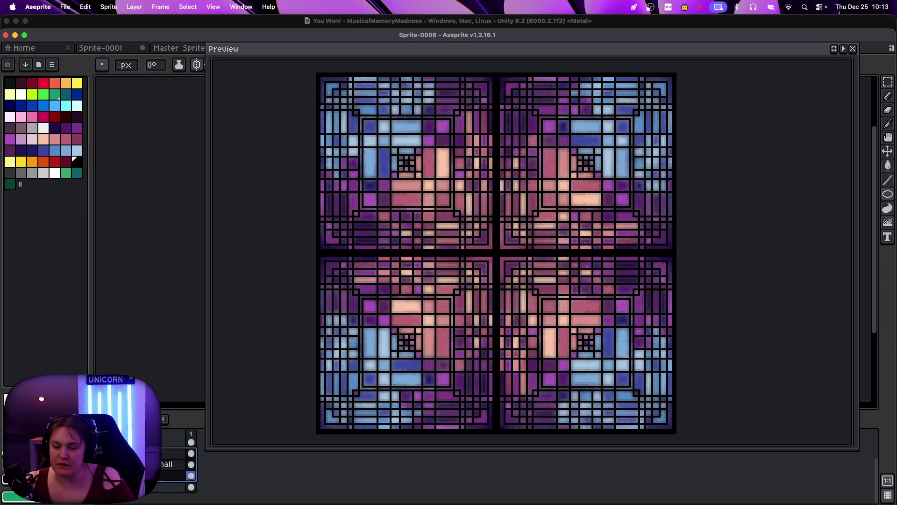
Select the bottom layer and unhide the circle-and-flower outline layer
click(173, 453)
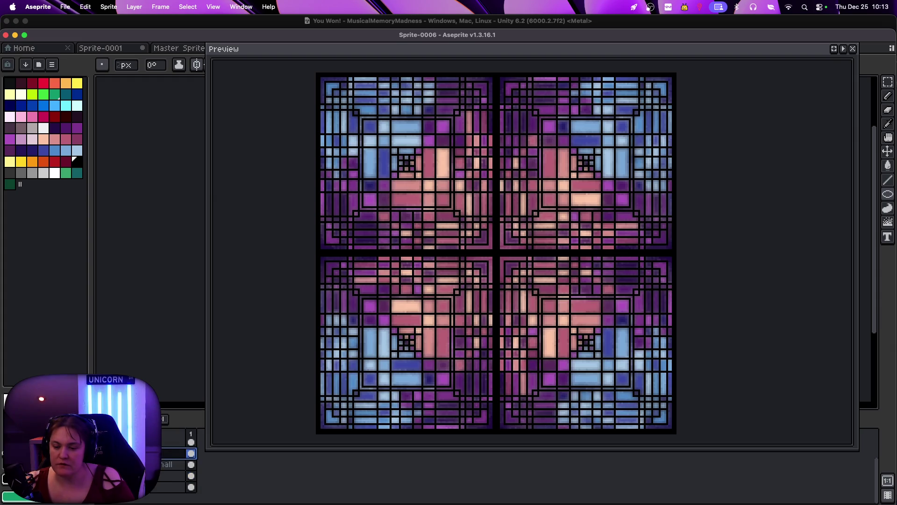
click(150, 498)
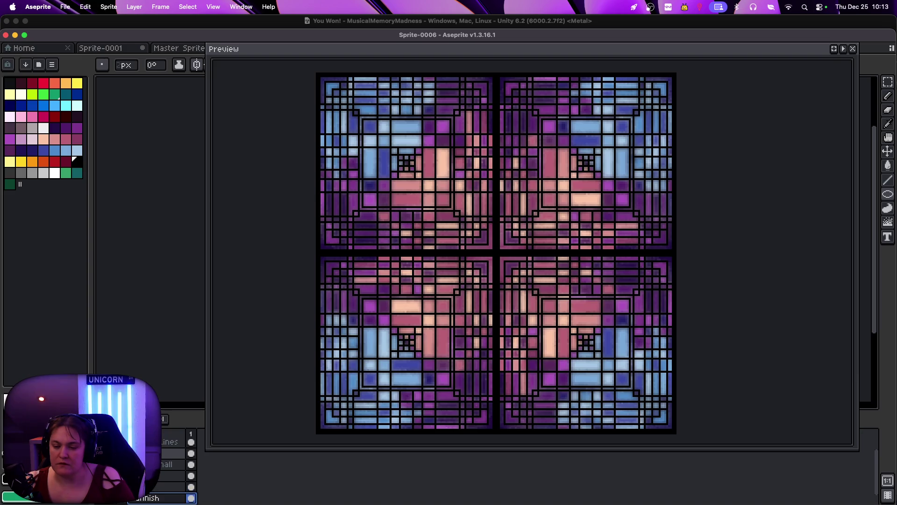
click(108, 453)
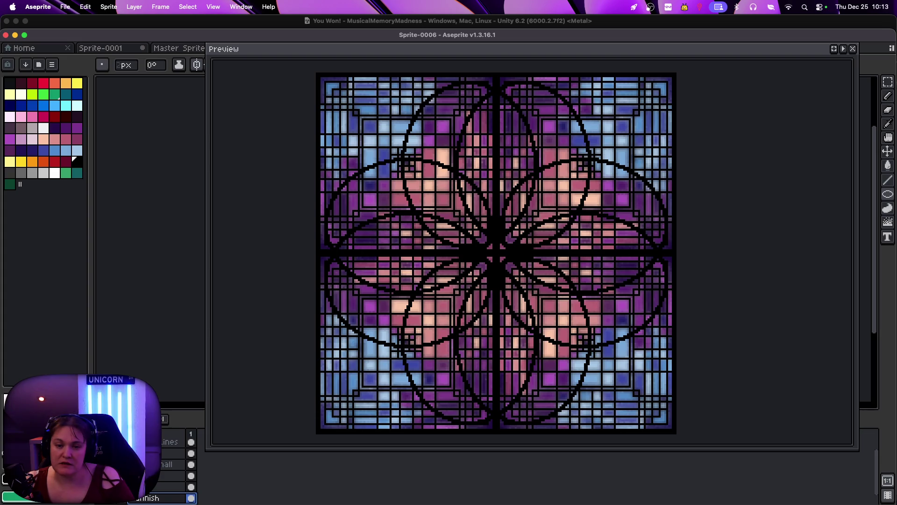
scroll(163, 468, up, 1)
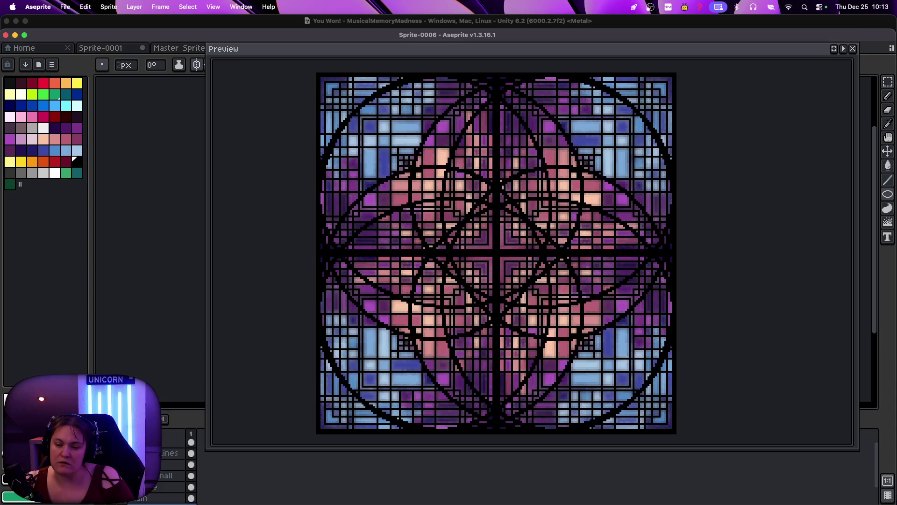
scroll(178, 467, down, 2)
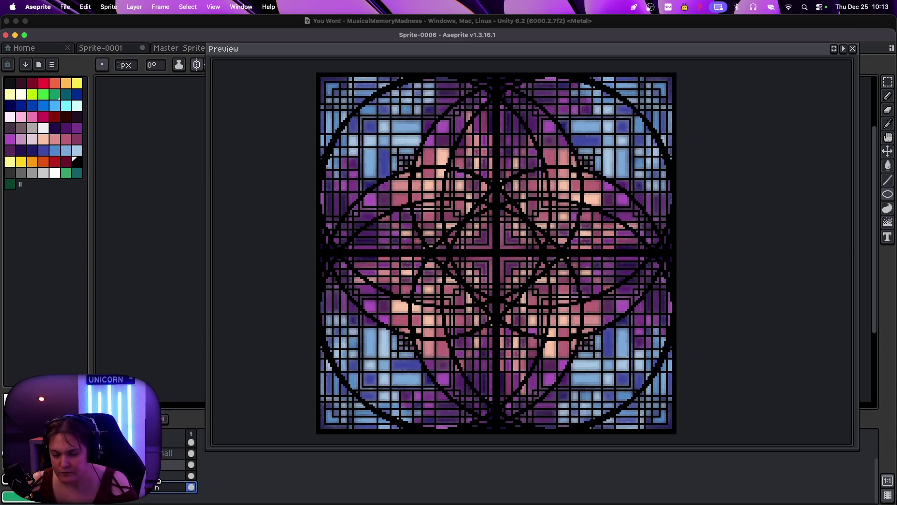
scroll(177, 467, up, 2)
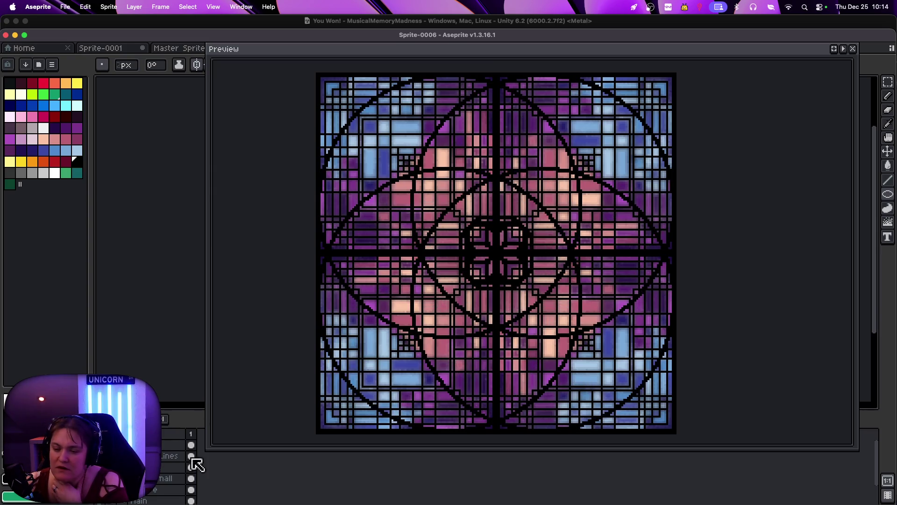
scroll(161, 483, down, 1)
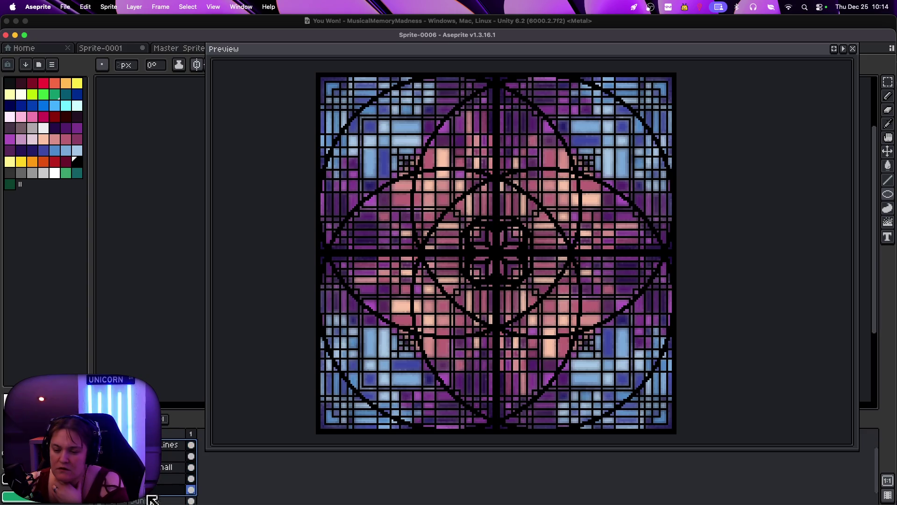
Check the layer's context menu without choosing anything, then select the bottom line-pattern layer
right_click(157, 488)
key(Escape)
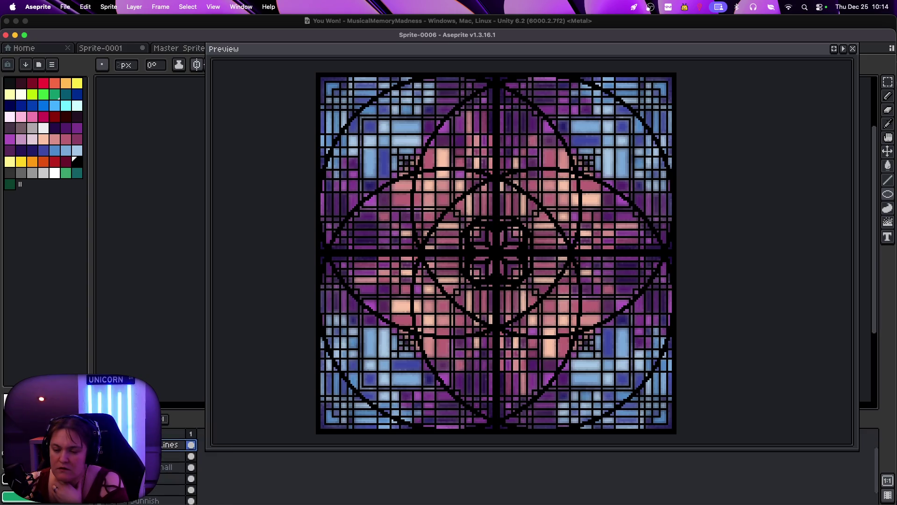
scroll(155, 495, down, 1)
click(156, 498)
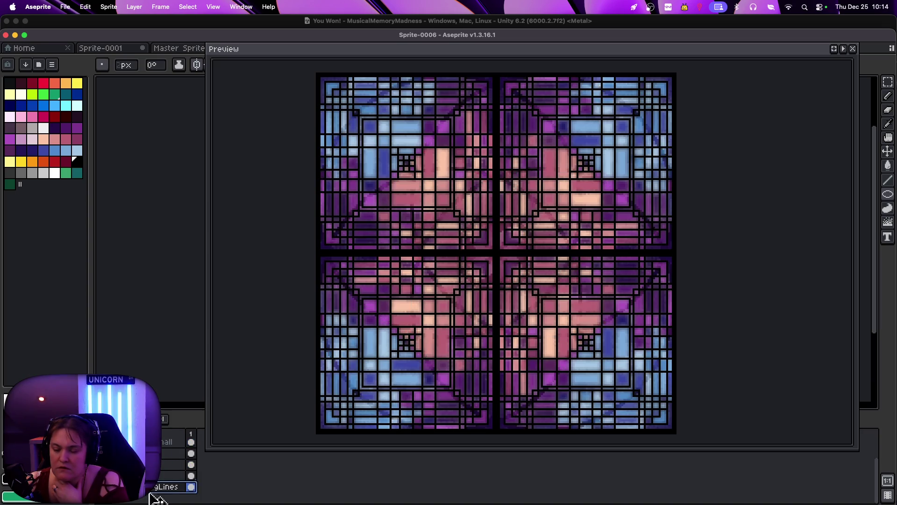
scroll(173, 468, up, 2)
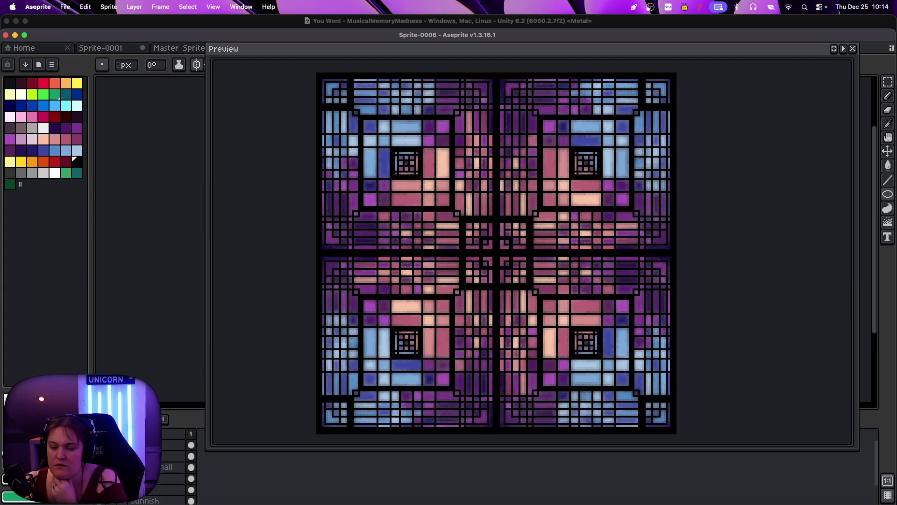
scroll(146, 498, down, 2)
Select the square overlay layer, check its Merge Down/Flatten options, and drag it within the layer list
click(173, 456)
scroll(158, 491, up, 2)
click(173, 500)
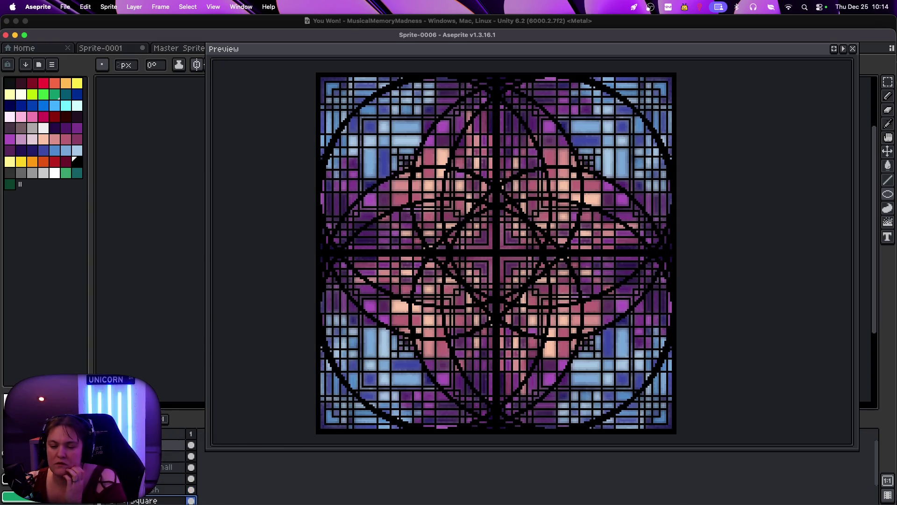
right_click(150, 434)
key(Escape)
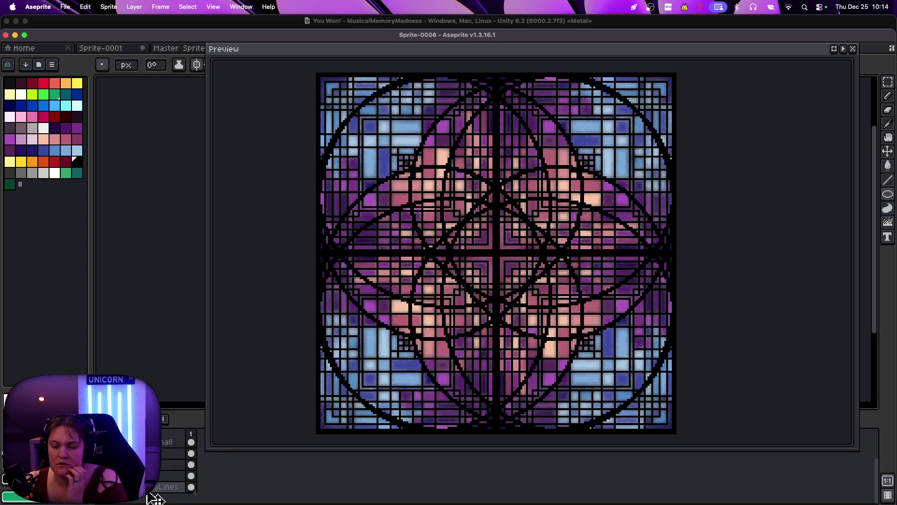
drag(155, 498, 159, 489)
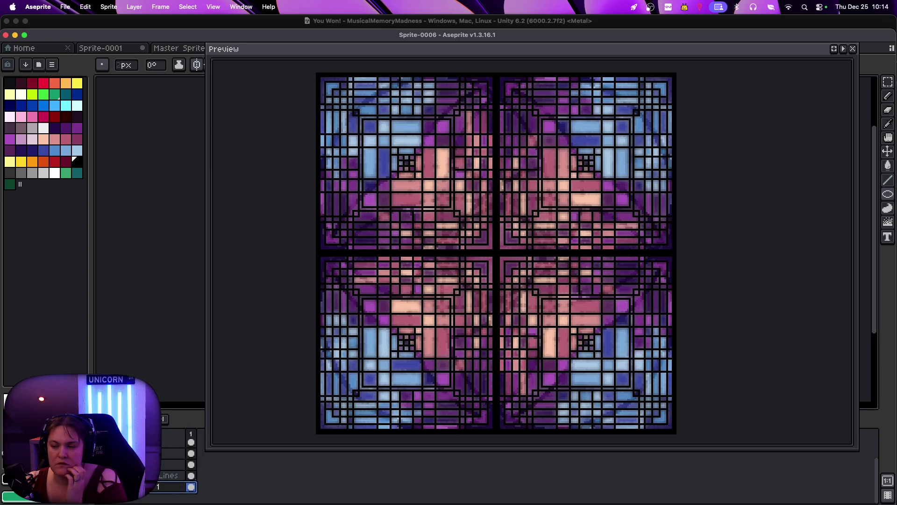
scroll(177, 468, up, 1)
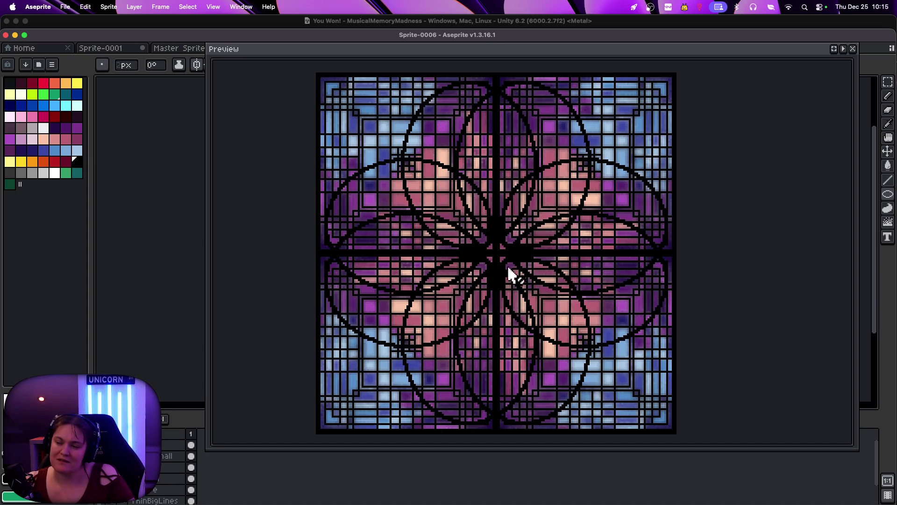
key(Return)
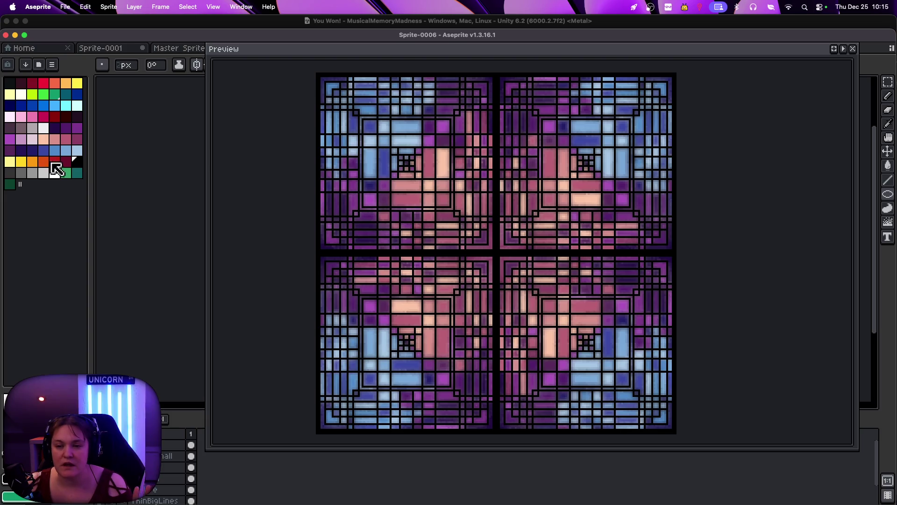
click(9, 173)
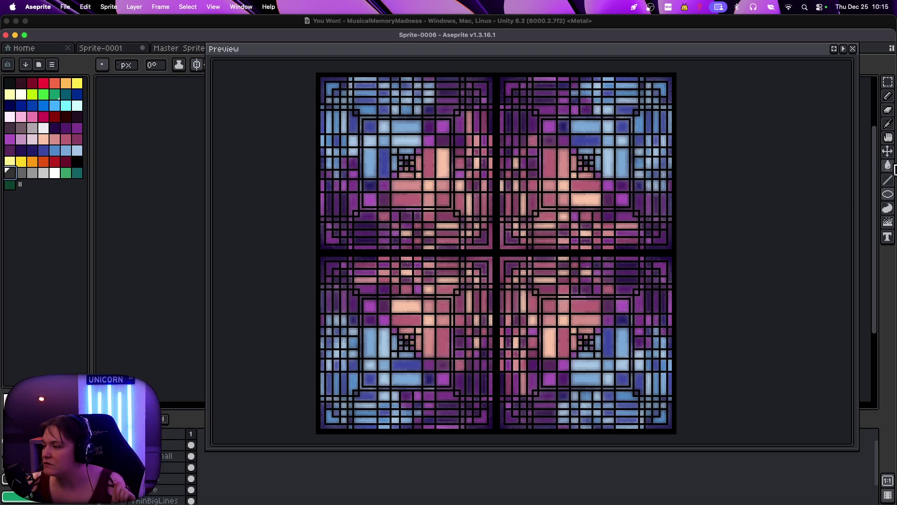
click(888, 166)
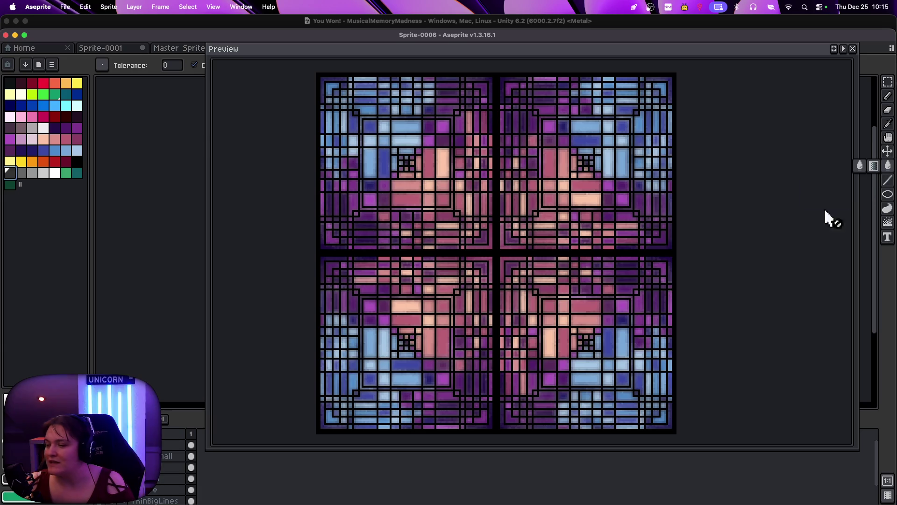
scroll(178, 472, down, 1)
click(175, 456)
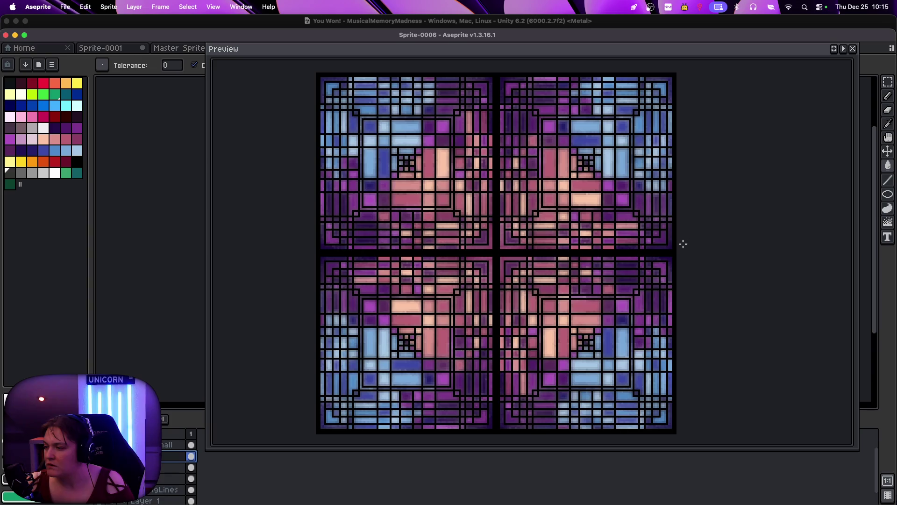
click(887, 168)
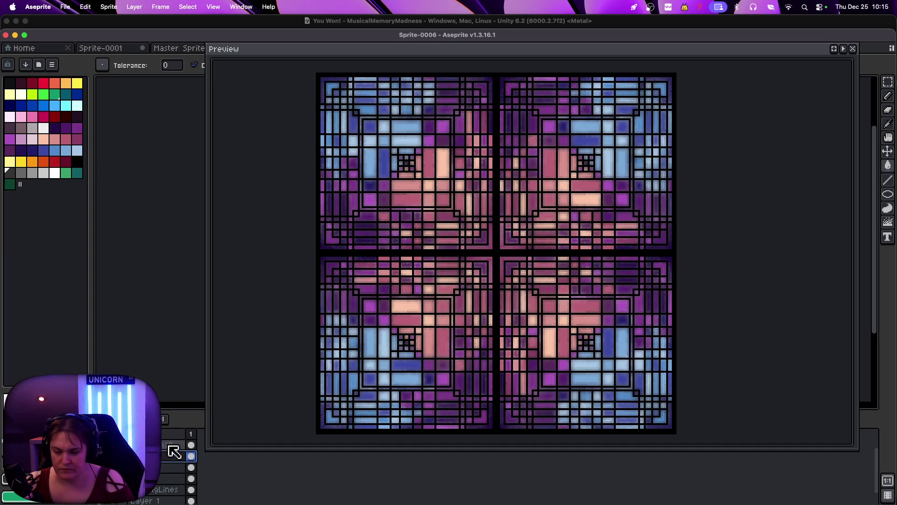
scroll(174, 451, up, 1)
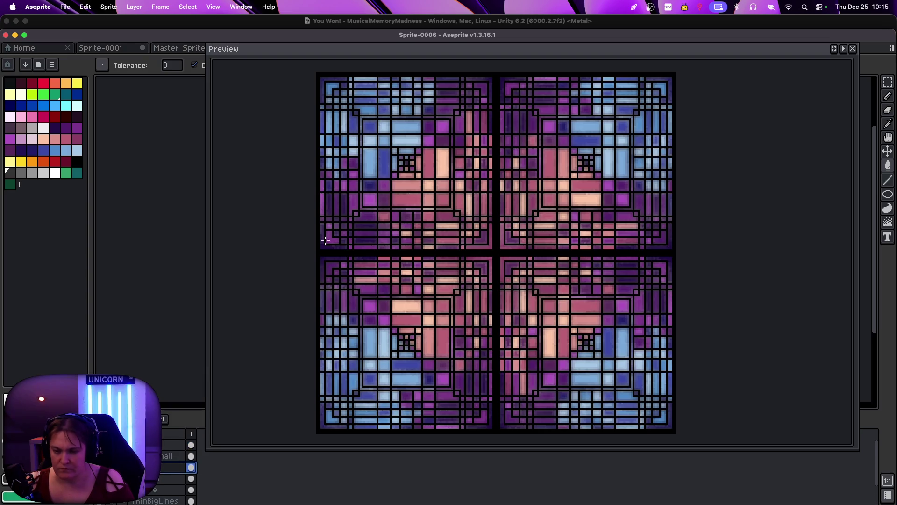
click(10, 172)
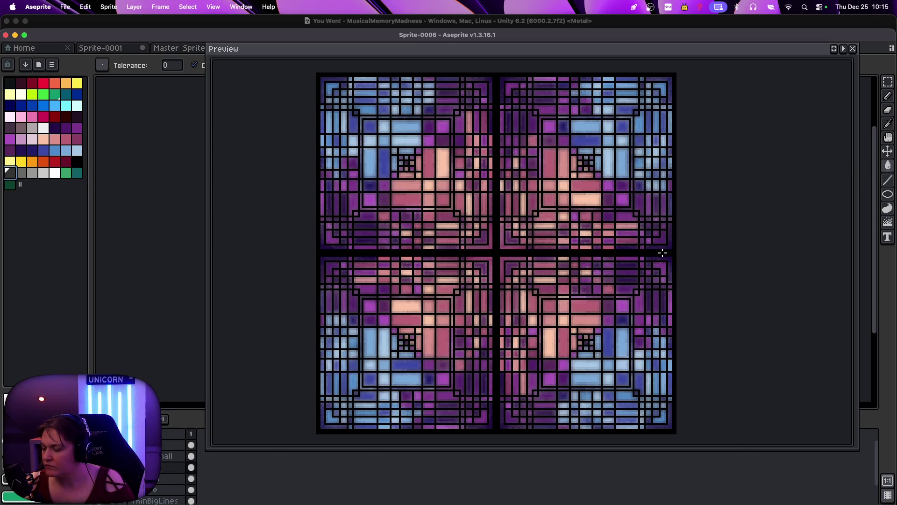
scroll(663, 253, up, 3)
scroll(662, 253, down, 5)
scroll(663, 253, up, 3)
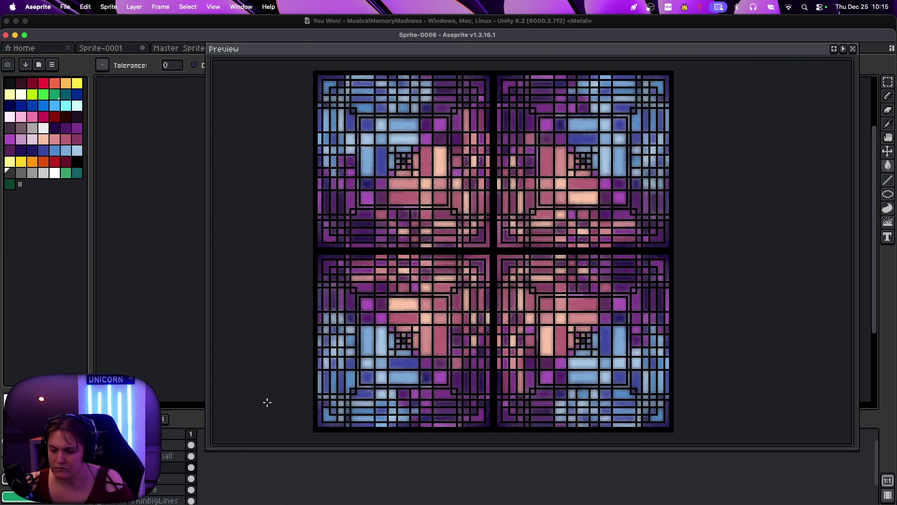
key(ctrl+z)
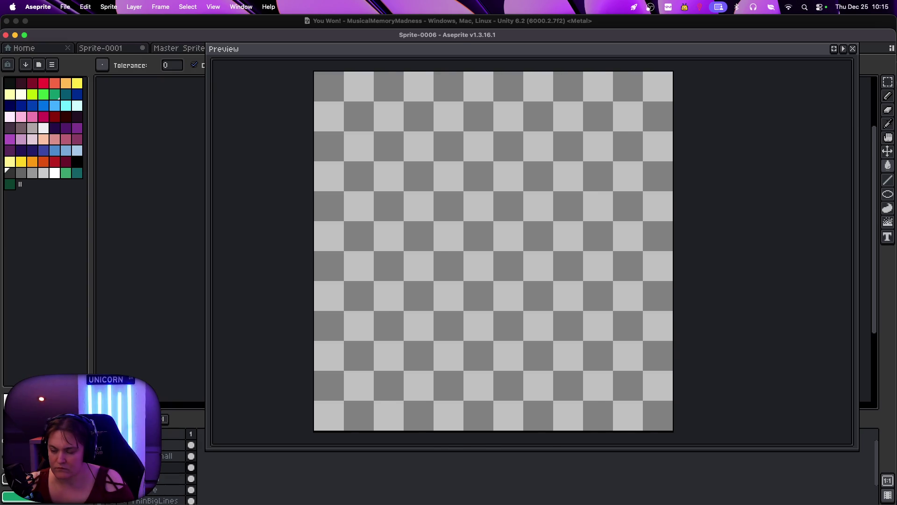
key(ctrl+shift+z)
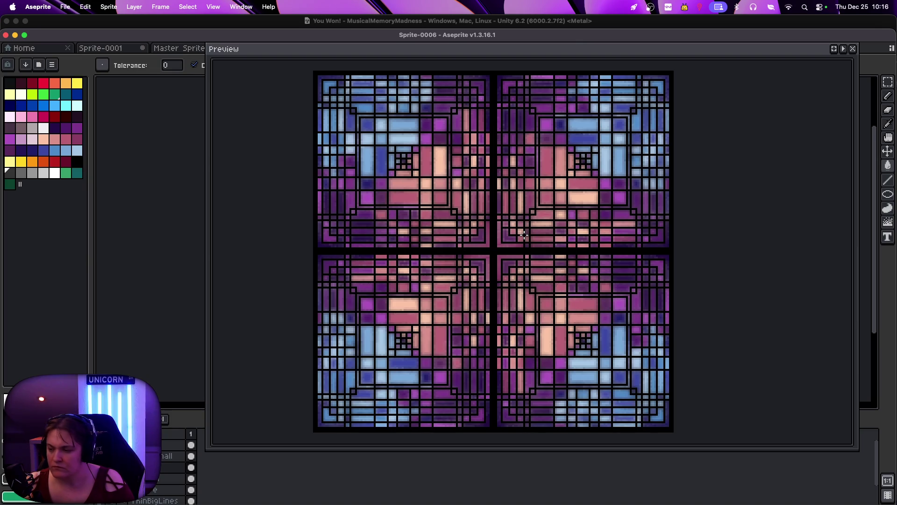
click(888, 96)
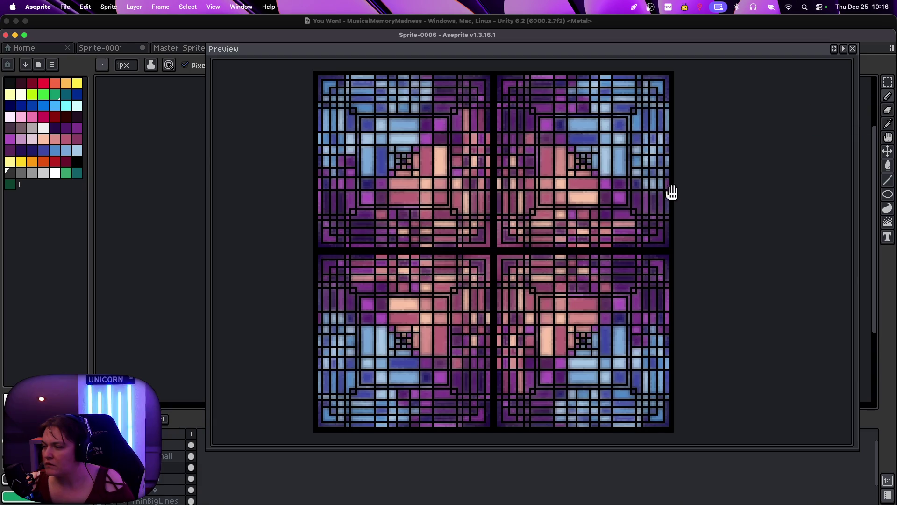
mouse_move(671, 192)
mouse_down()
mouse_move(664, 193)
mouse_move(727, 186)
mouse_move(687, 197)
mouse_up()
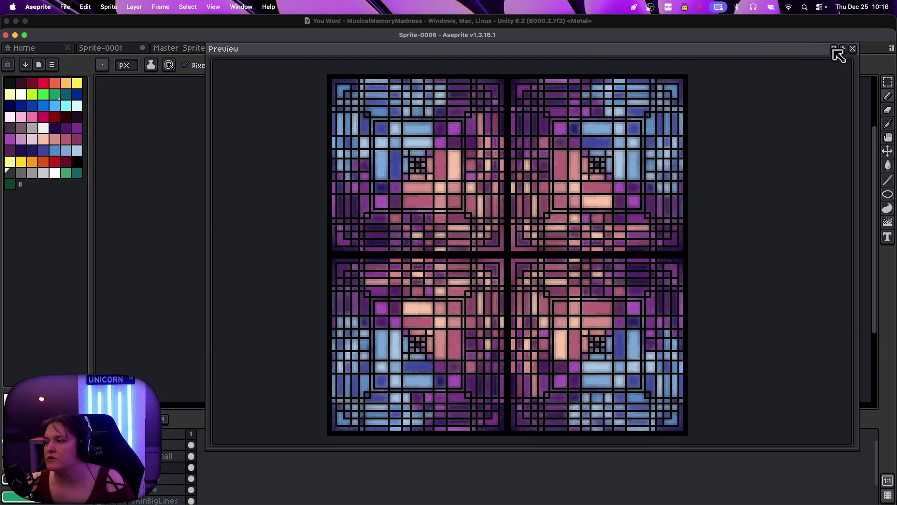
Re-centre the tile and shrink the Preview window to reveal the sprite canvas
click(834, 49)
mouse_move(858, 43)
mouse_down()
mouse_move(608, 241)
mouse_move(476, 301)
mouse_move(436, 307)
mouse_move(506, 321)
mouse_move(843, 266)
mouse_up()
scroll(485, 251, up, 3)
scroll(485, 252, down, 3)
scroll(489, 259, up, 1)
Turn off the vertical, horizontal and both diagonal symmetry axes
click(257, 64)
click(270, 64)
click(284, 64)
click(297, 65)
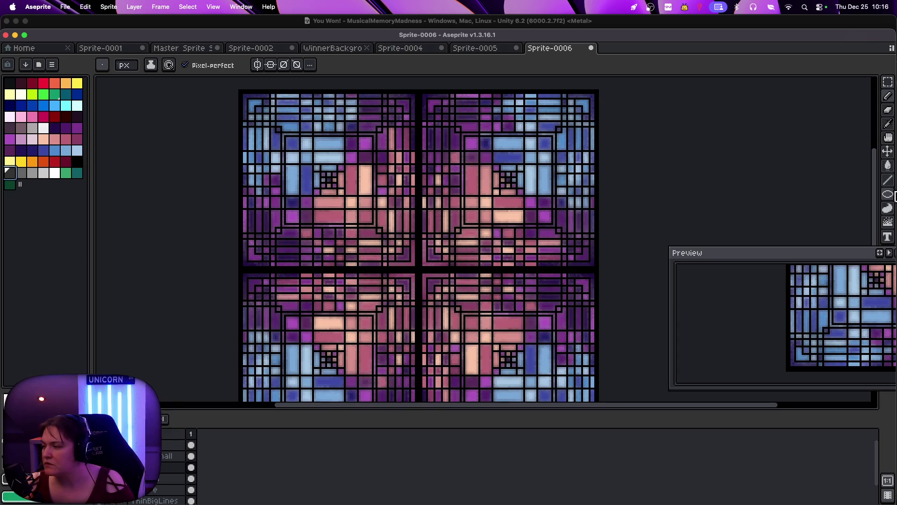
Test a dark grey Paint Bucket fill on the black lead lines, then undo it
click(890, 168)
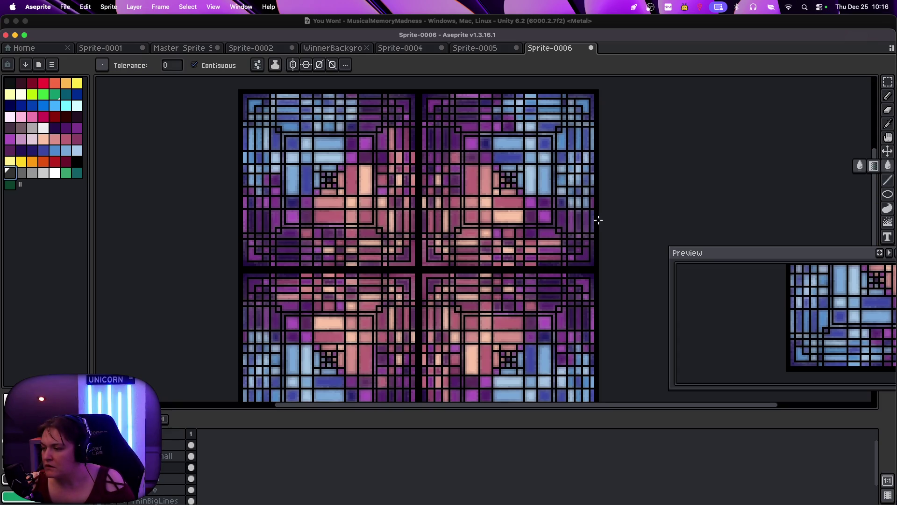
click(598, 220)
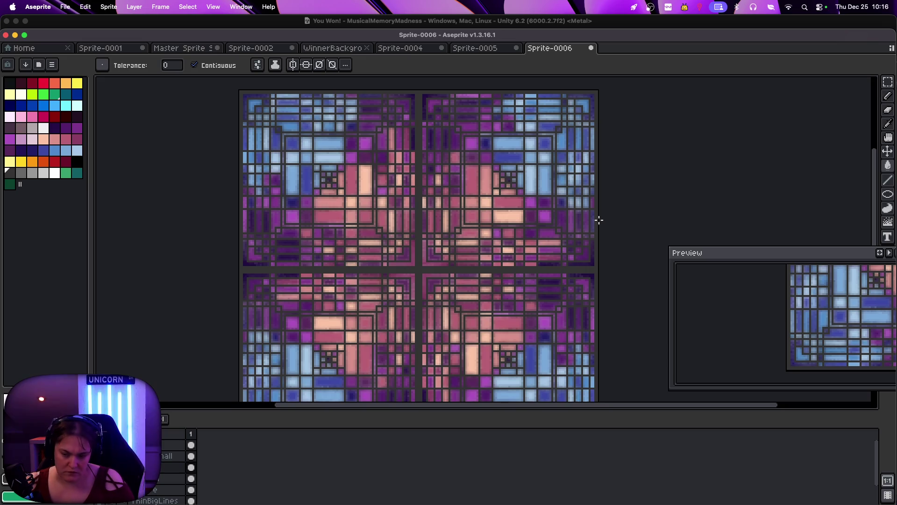
key(v)
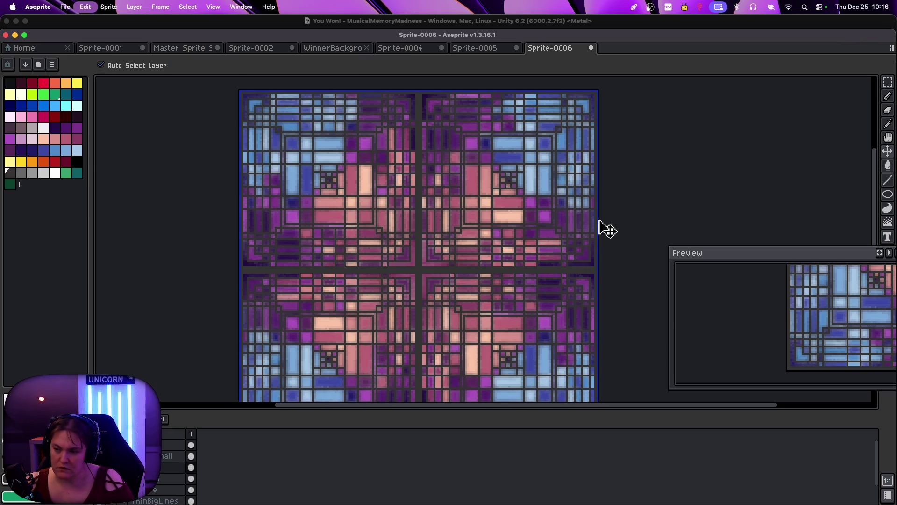
key(super+z)
key(g)
click(77, 173)
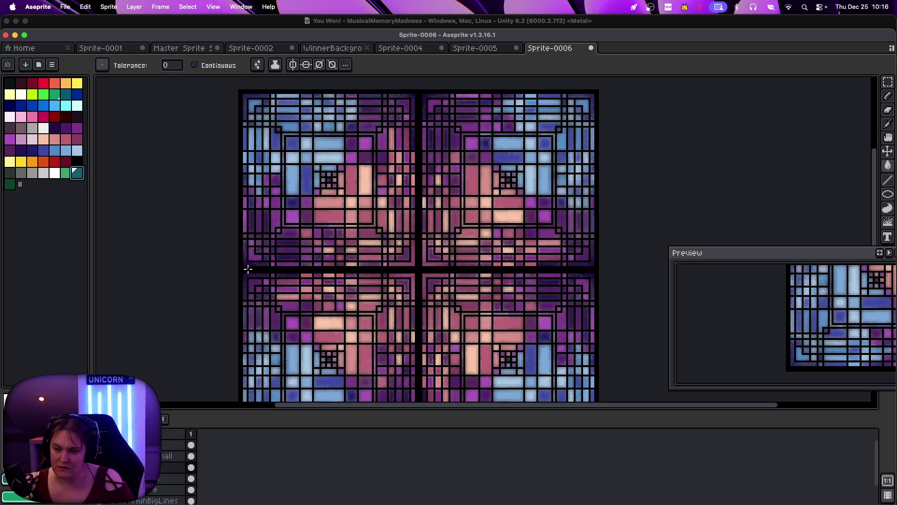
Try dark teal and the first palette colour on the lead lines, undoing each fill
click(247, 268)
key(v)
key(super+z)
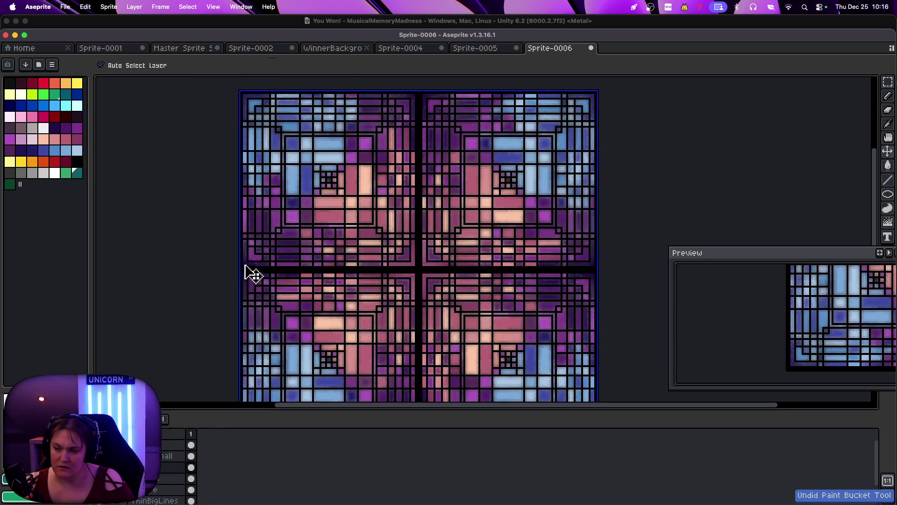
key(g)
click(10, 84)
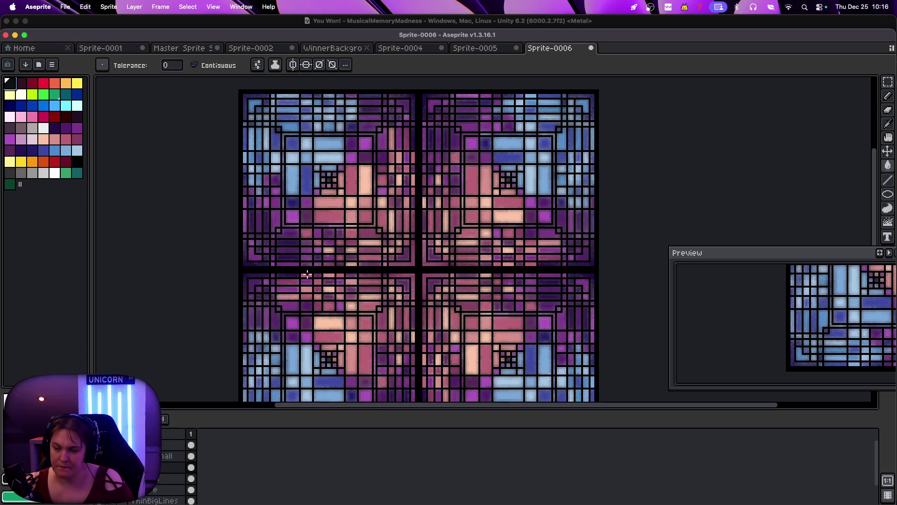
click(295, 269)
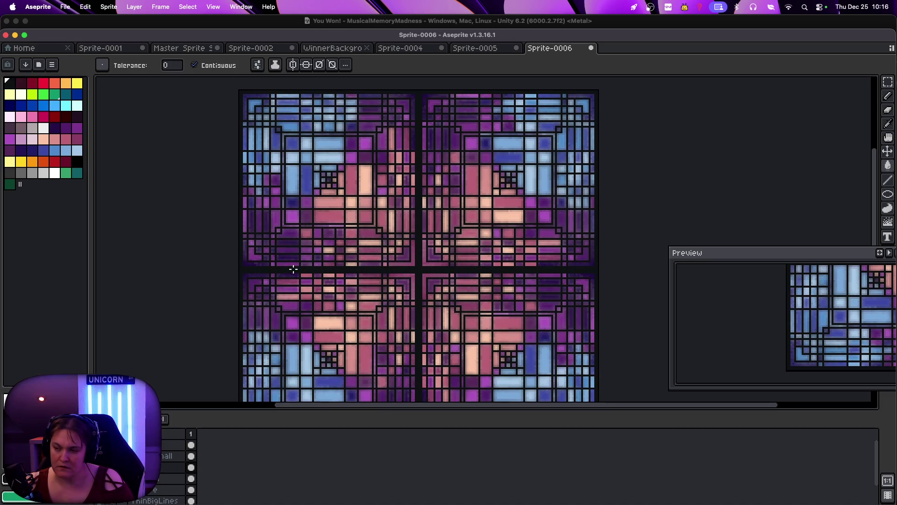
key(v)
key(super+z)
key(g)
Try dark purple, navy and maroon lead-line fills, undoing each, then fill them white
click(77, 117)
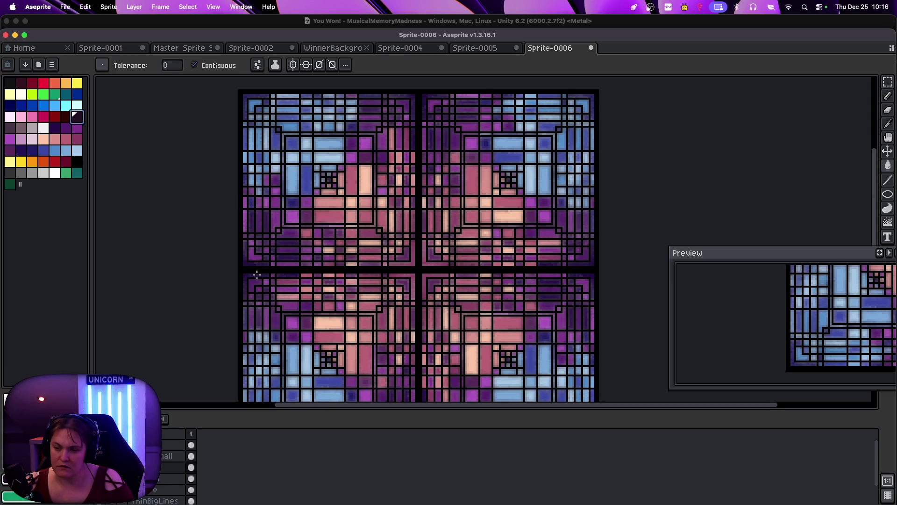
click(261, 269)
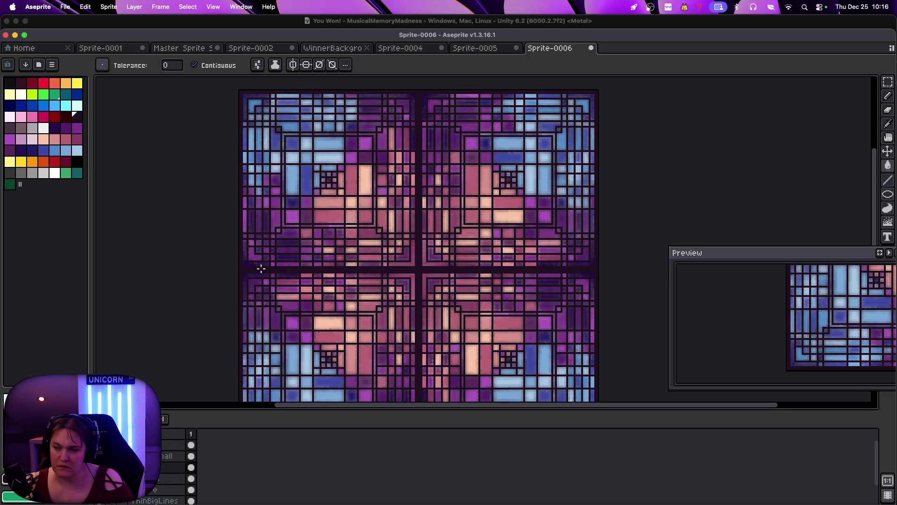
key(super+z)
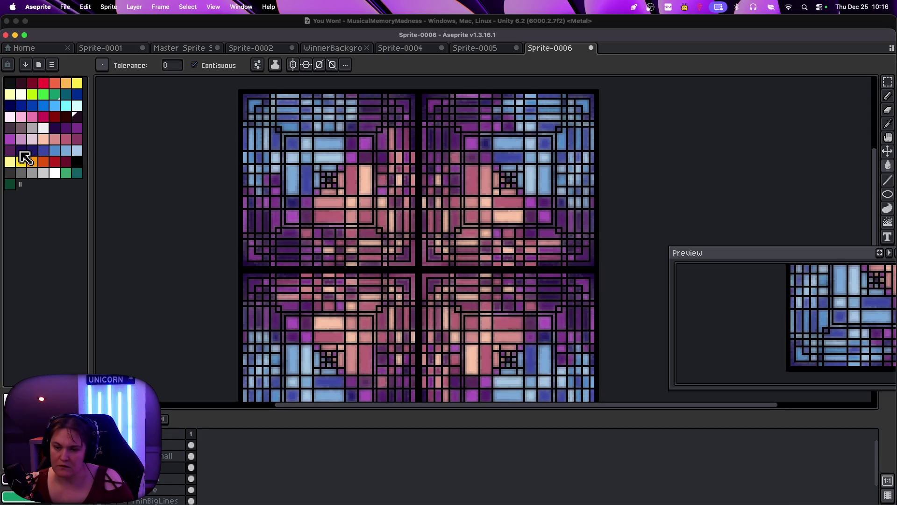
click(10, 105)
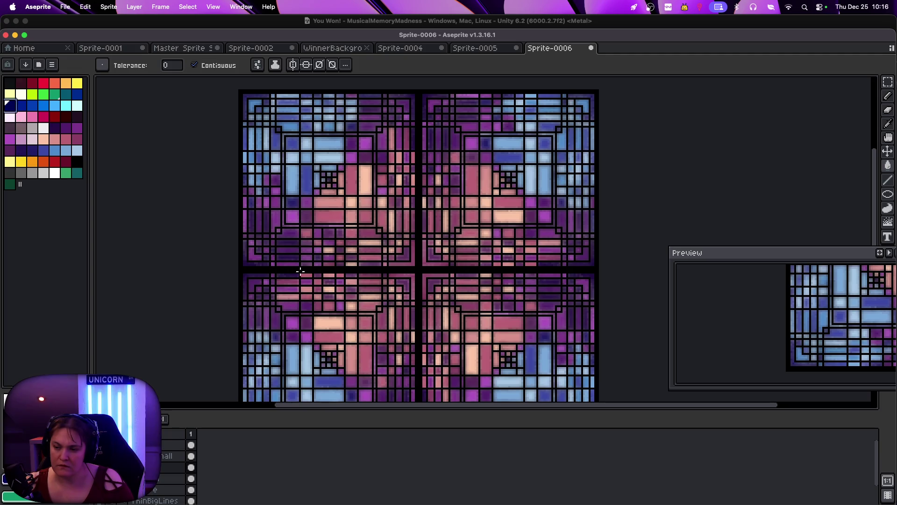
click(300, 274)
key(super+z)
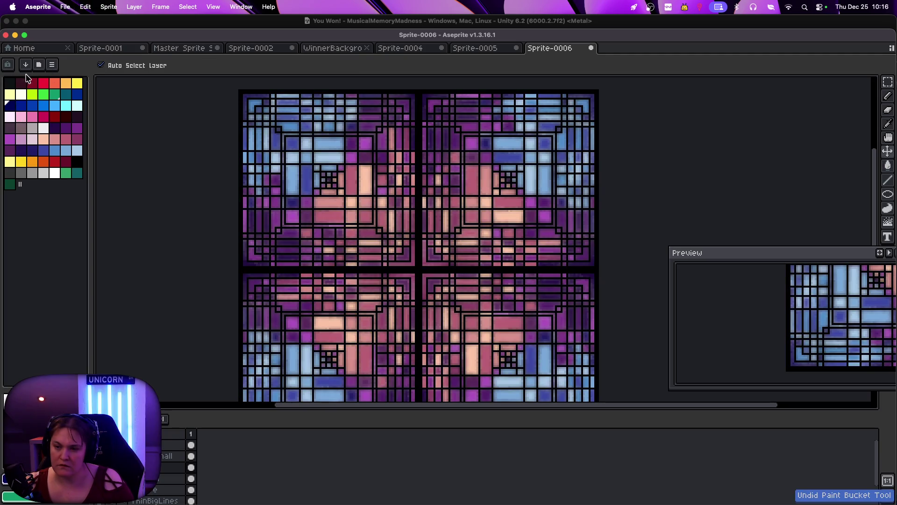
click(21, 83)
click(316, 273)
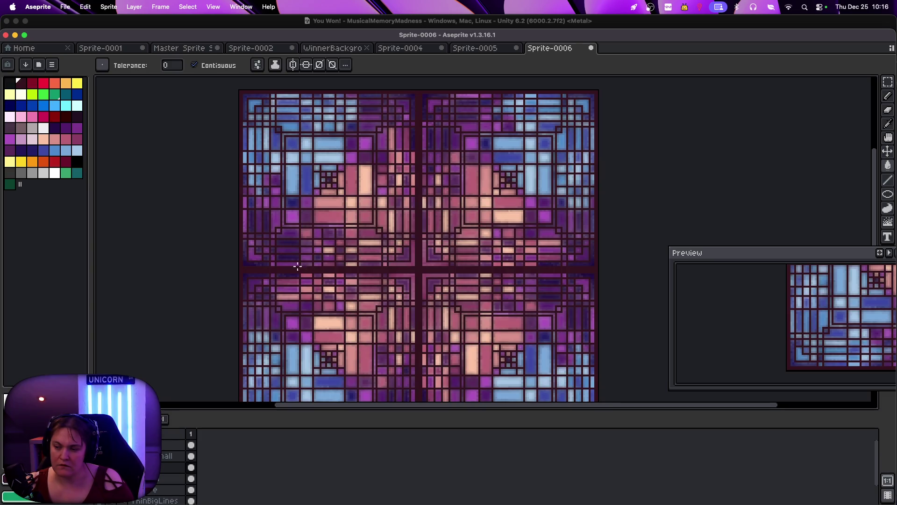
key(super+z)
click(54, 173)
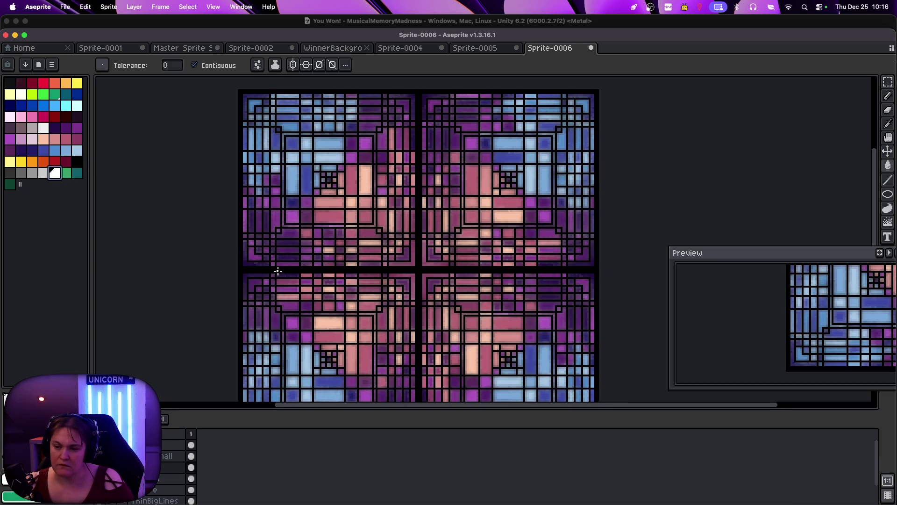
click(277, 270)
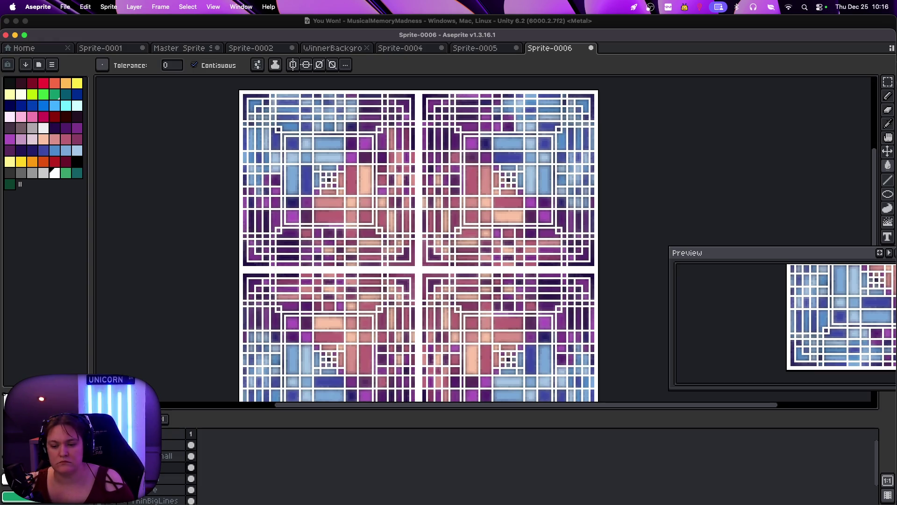
Step back through the history, then try dark and mid grey lead lines and undo them
key(super+z)
key(super+shift+z)
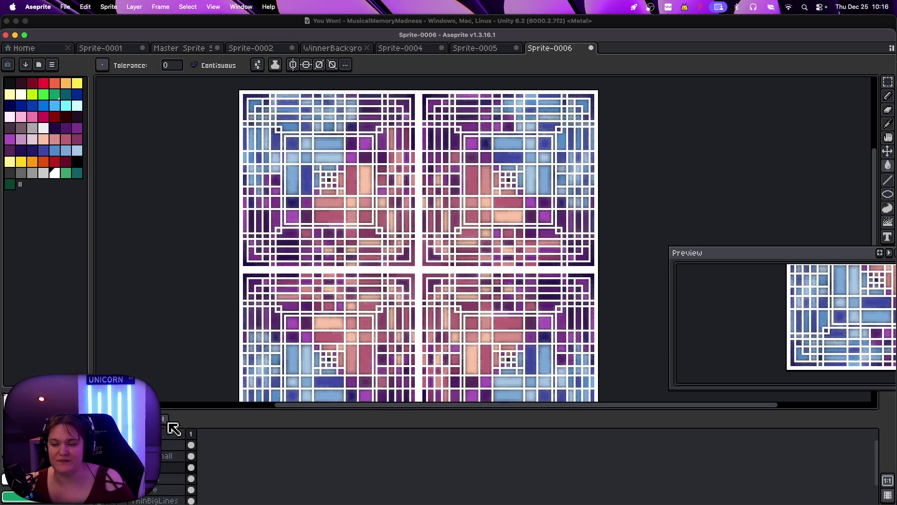
key(super+shift+z)
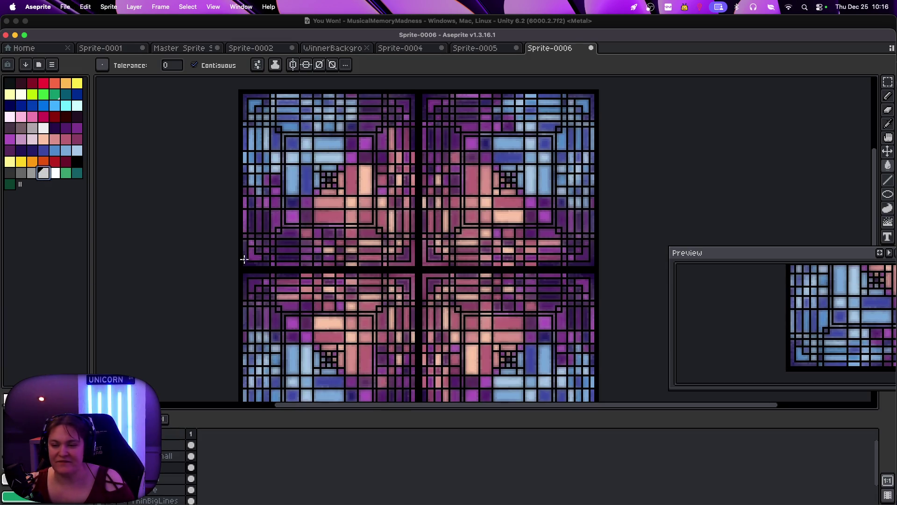
key(super+shift+z)
key(super+z)
click(10, 173)
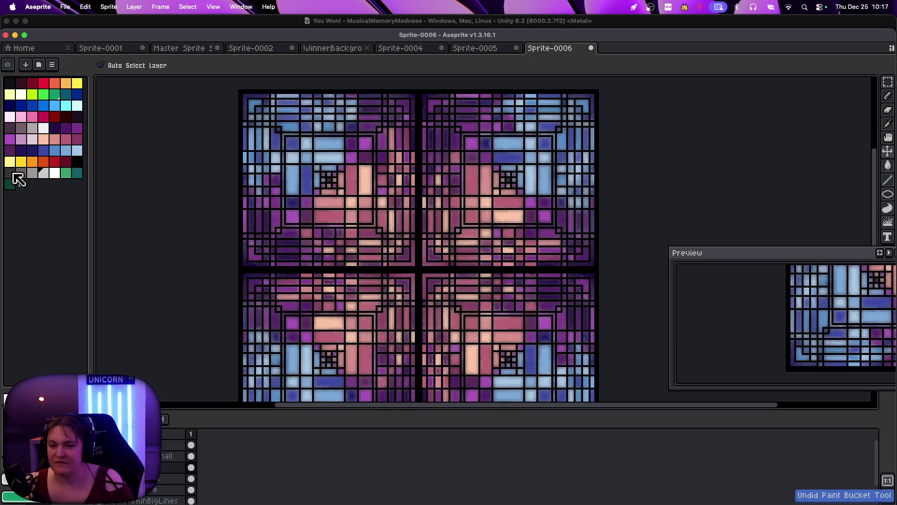
click(281, 269)
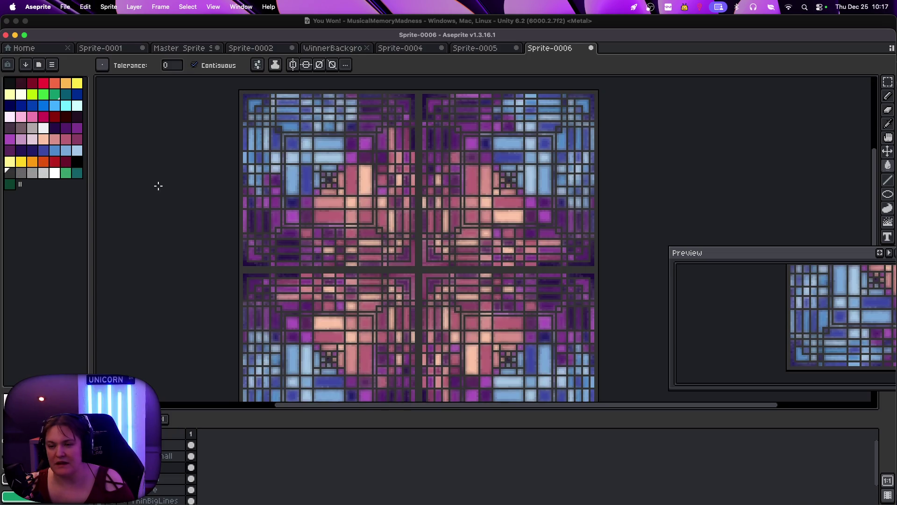
click(21, 172)
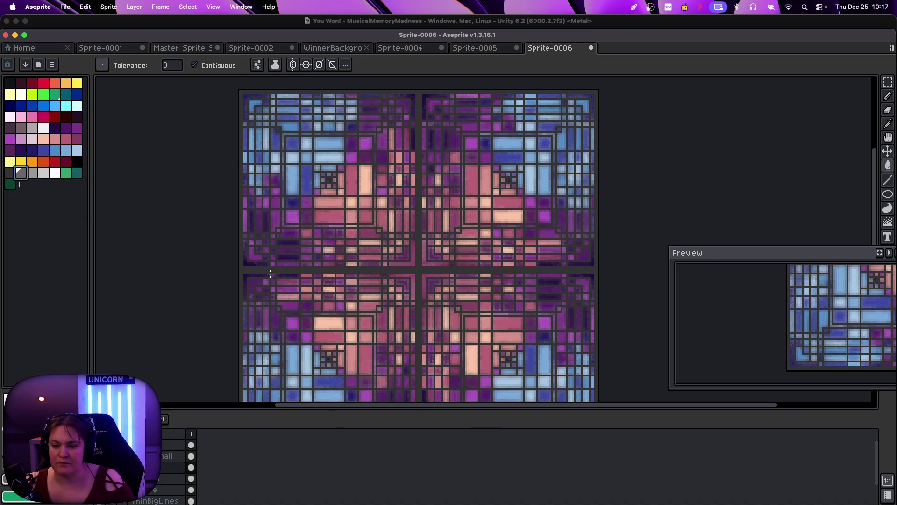
click(269, 267)
key(super+z)
key(super+z)
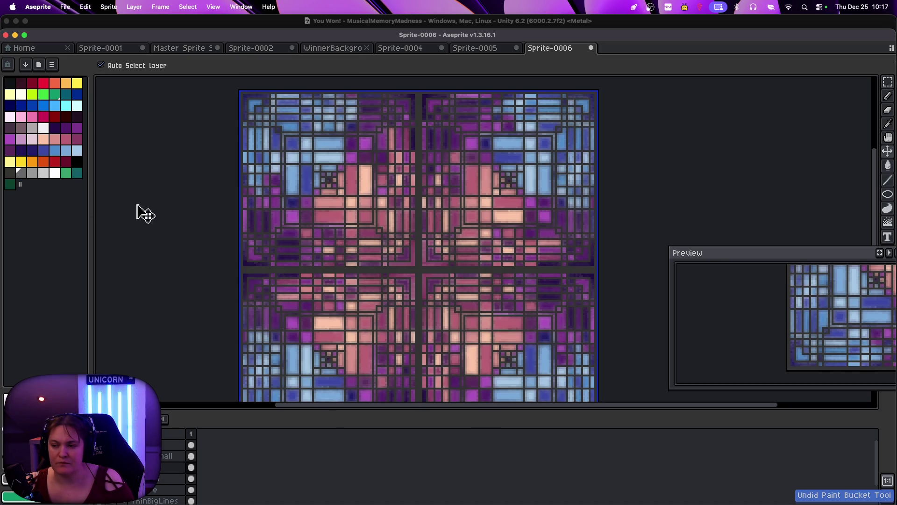
Try maroon and dark purple lead lines, then undo back to black with the circle overlay
click(66, 162)
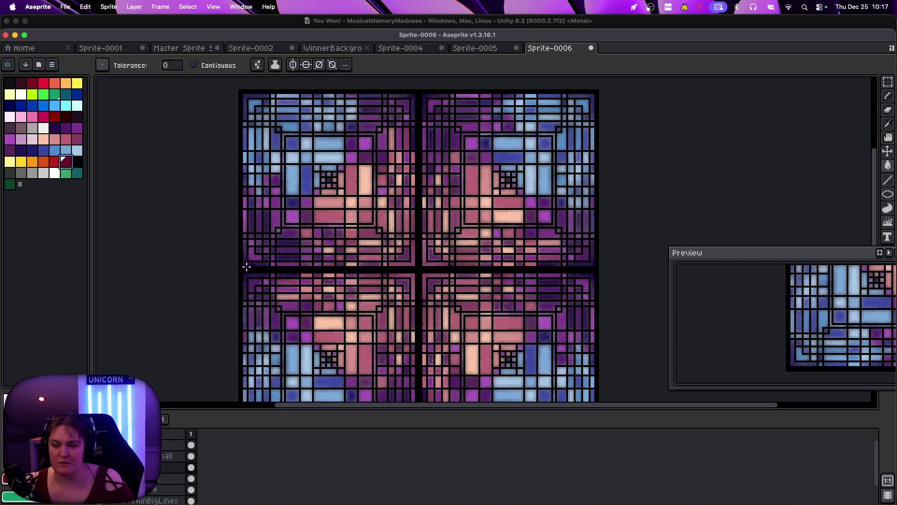
click(246, 266)
key(super+z)
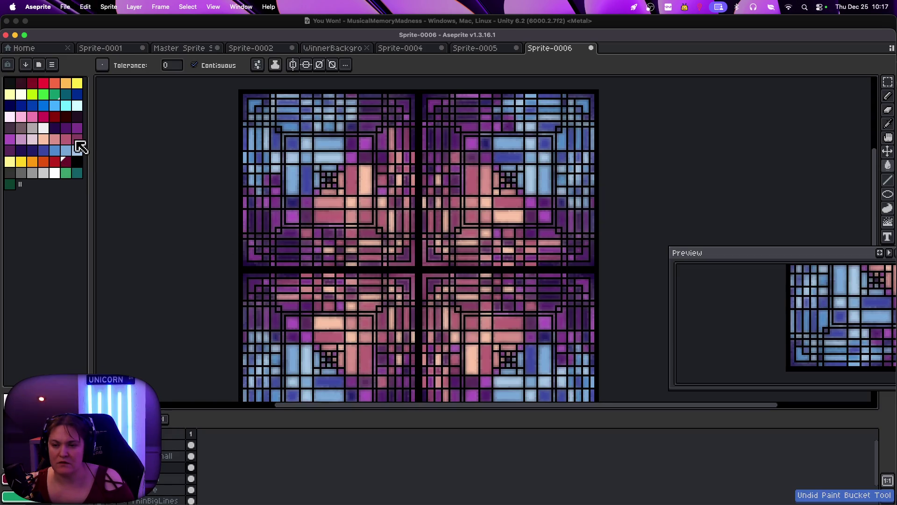
click(54, 127)
click(256, 271)
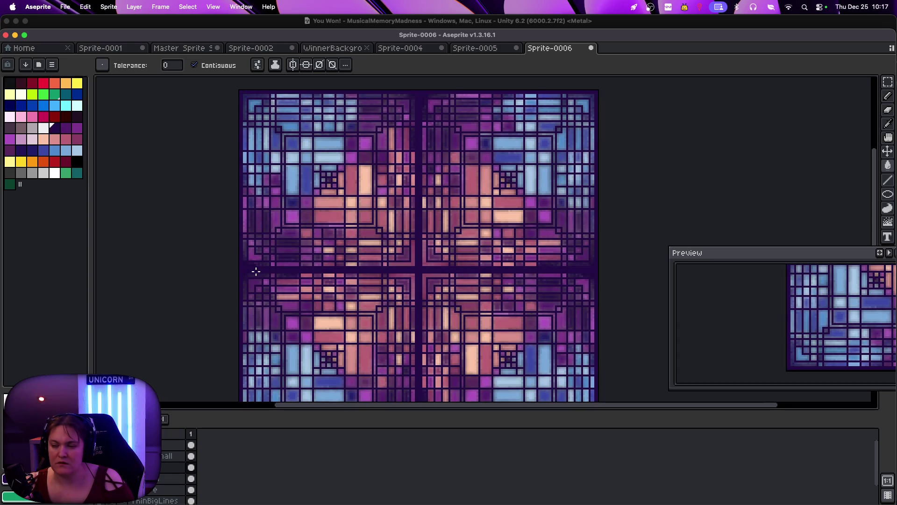
scroll(174, 276, down, 2)
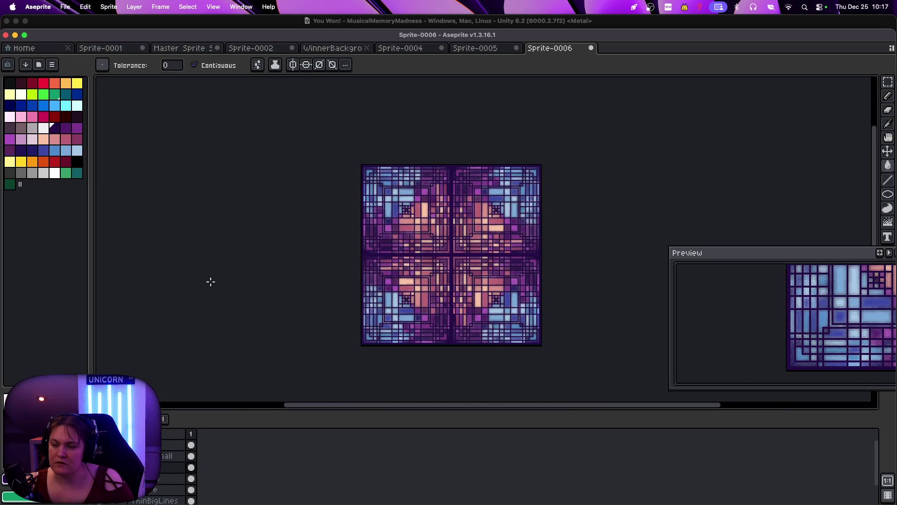
scroll(204, 281, up, 2)
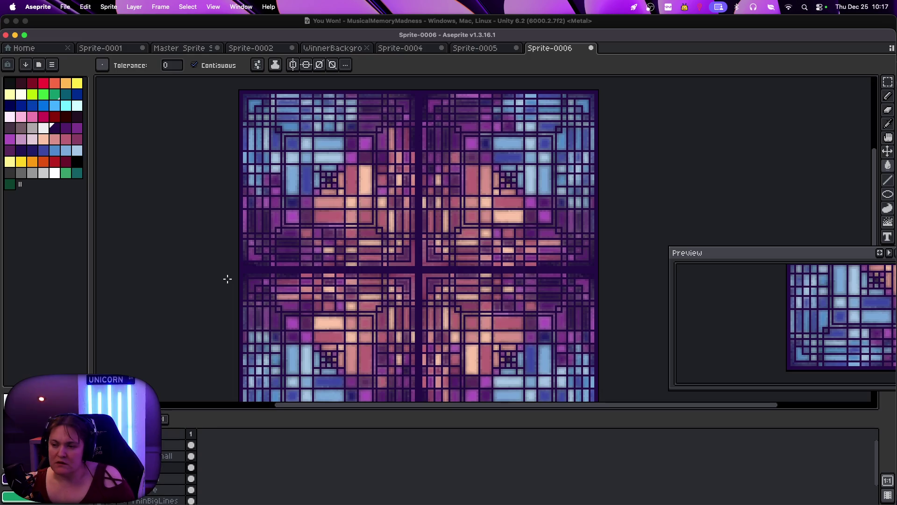
key(super+z)
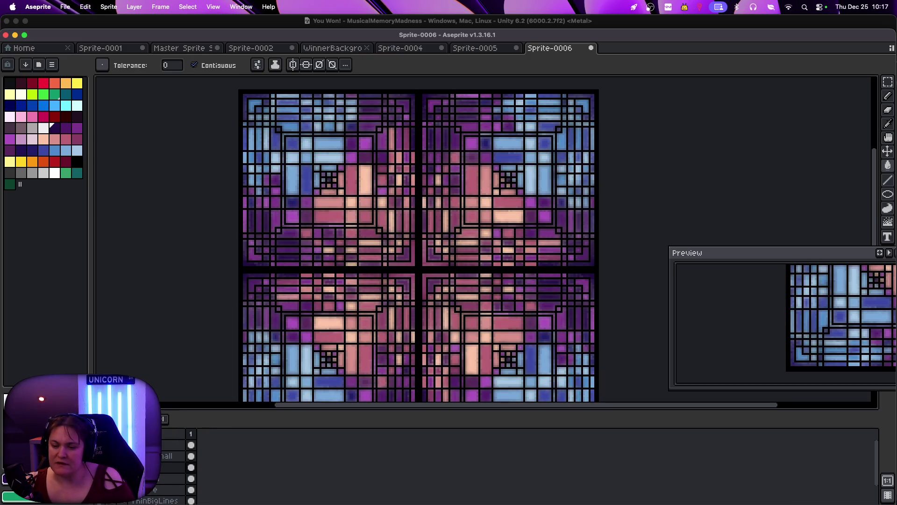
key(super+z)
key(super+z)
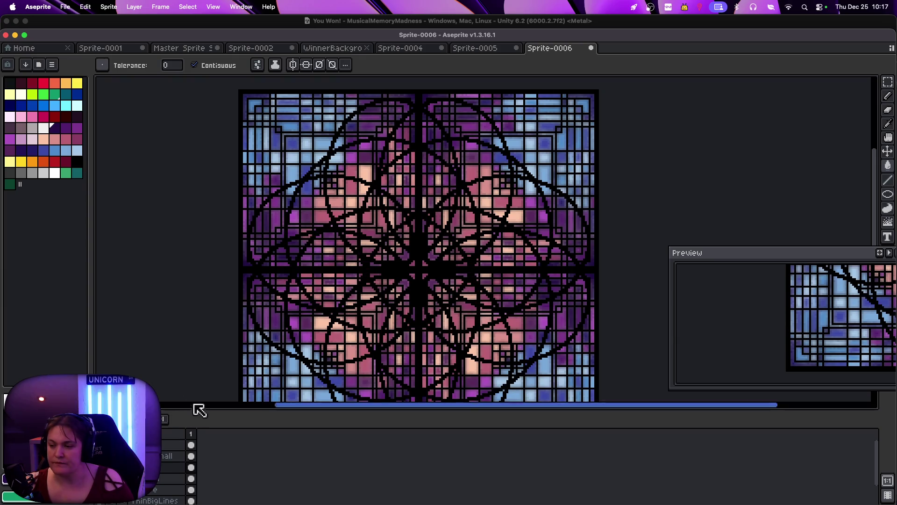
Compare zoom levels and step back to the full black circle overlay
key(minus)
key(plus)
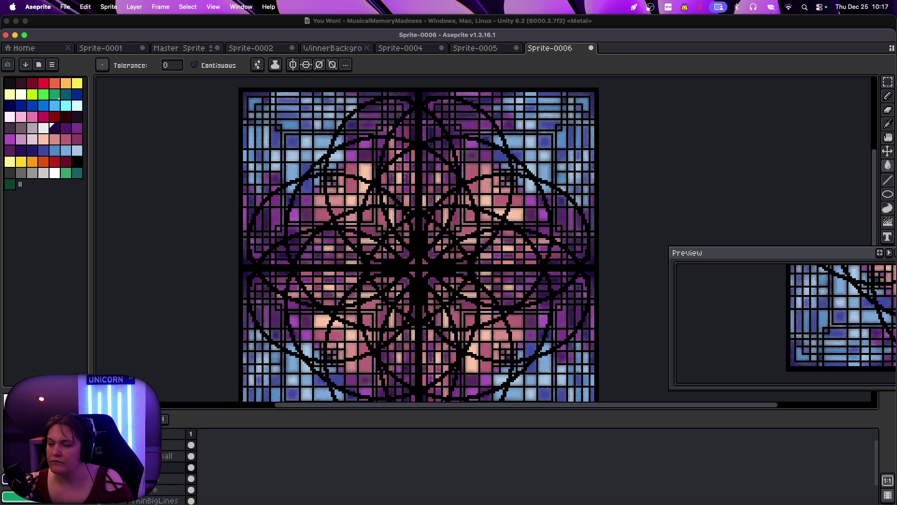
key(minus)
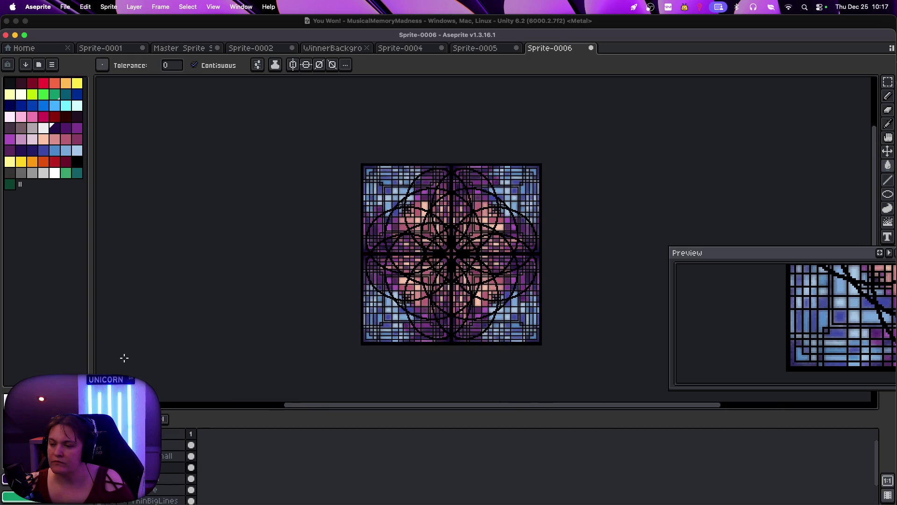
key(plus)
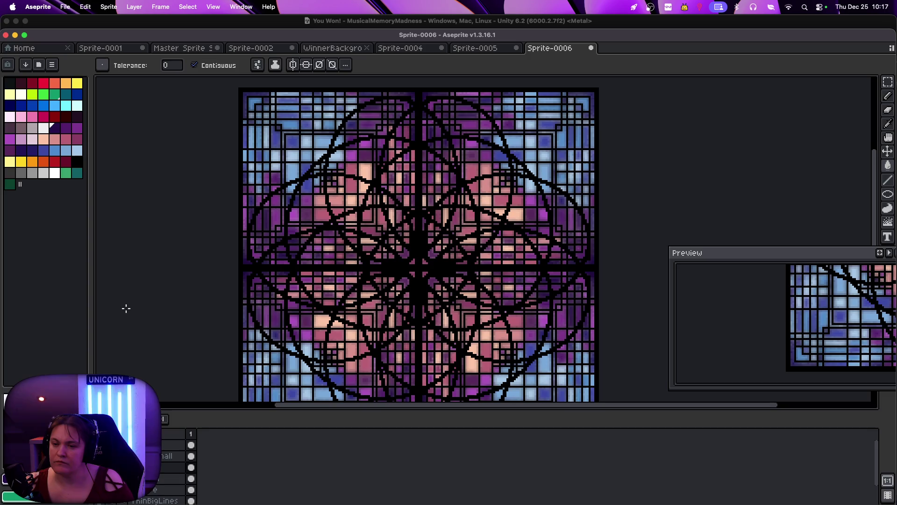
key(super+z)
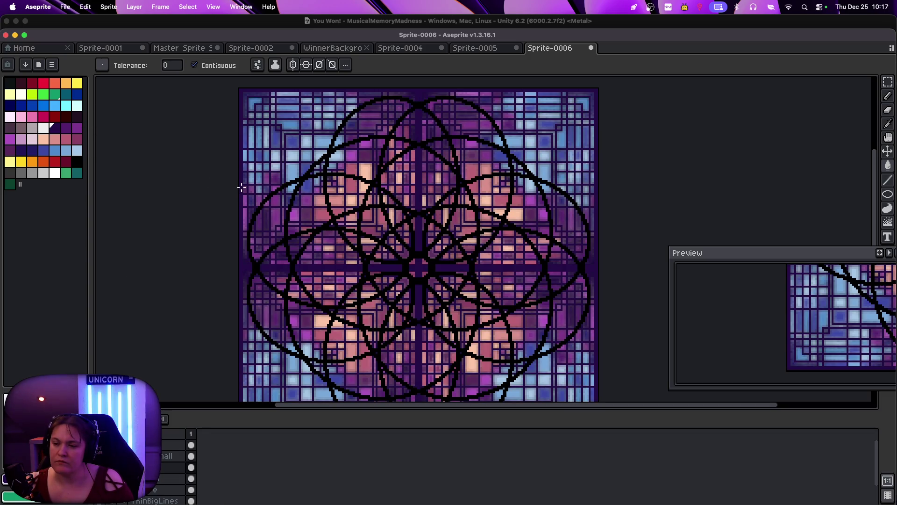
key(super+z)
key(super+z)
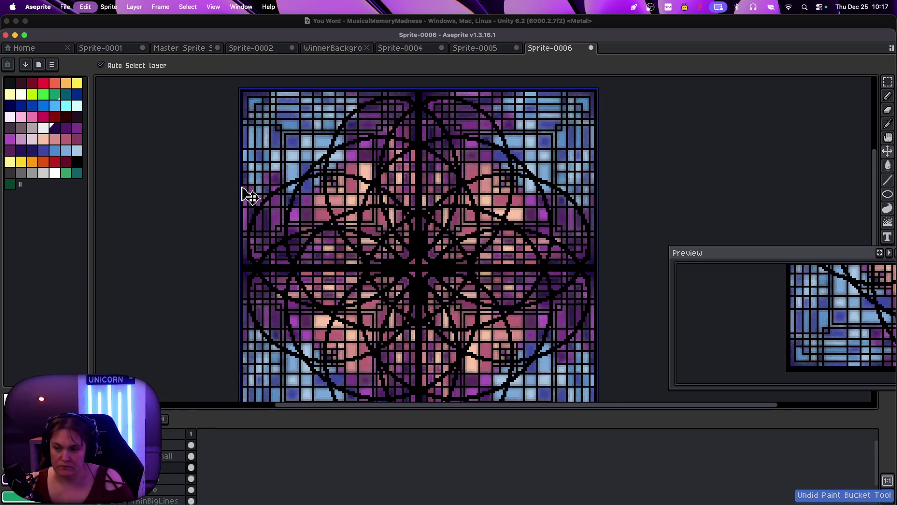
On the circle overlay layer, fill a ring of circle lines white after two misplaced tries
click(55, 173)
click(189, 456)
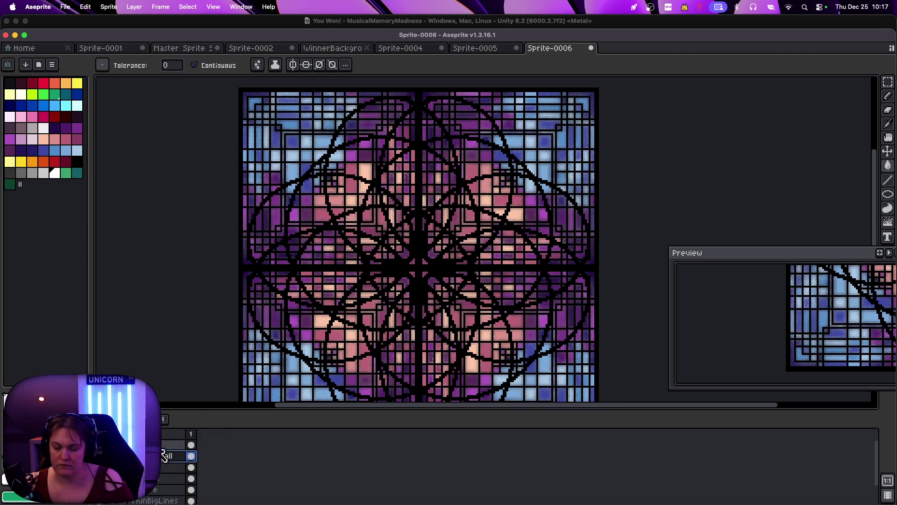
click(384, 345)
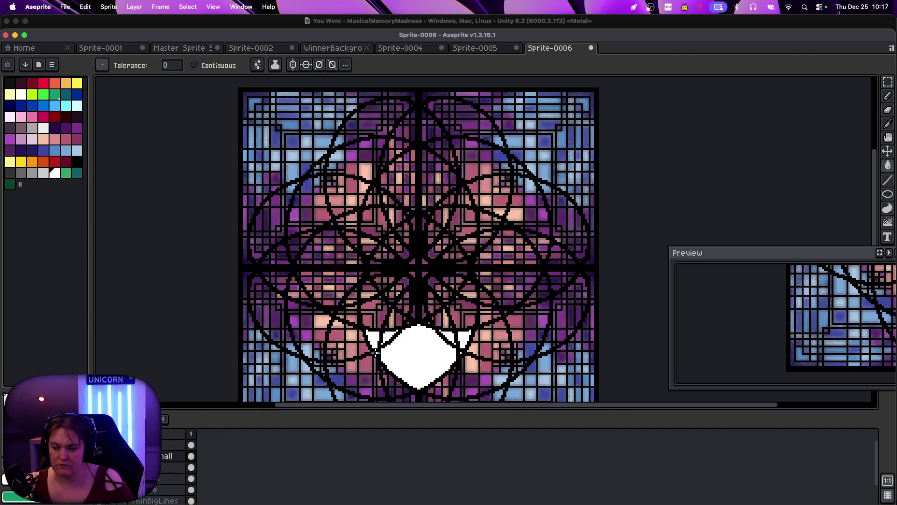
key(super+z)
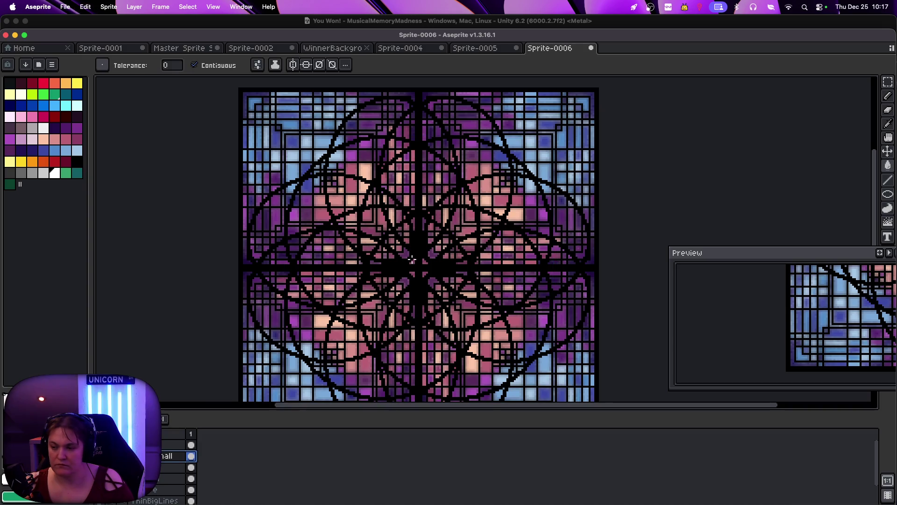
click(418, 249)
key(super+z)
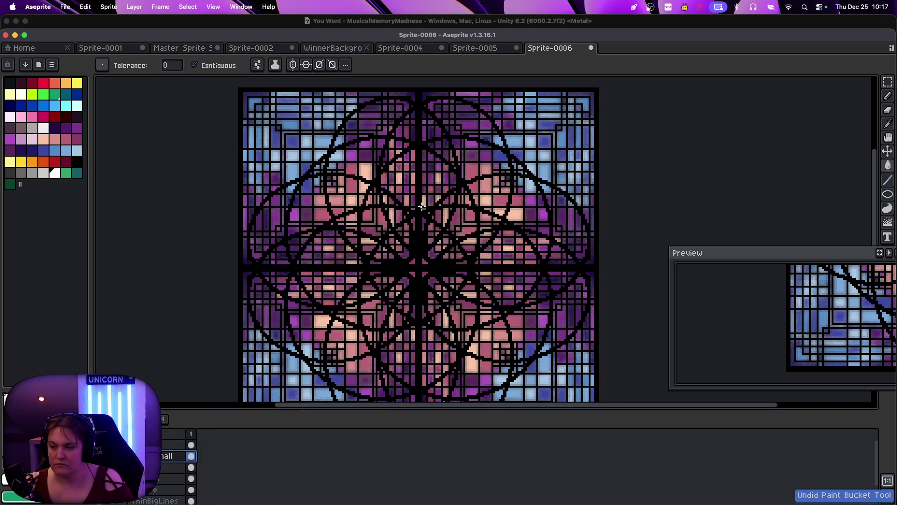
click(437, 205)
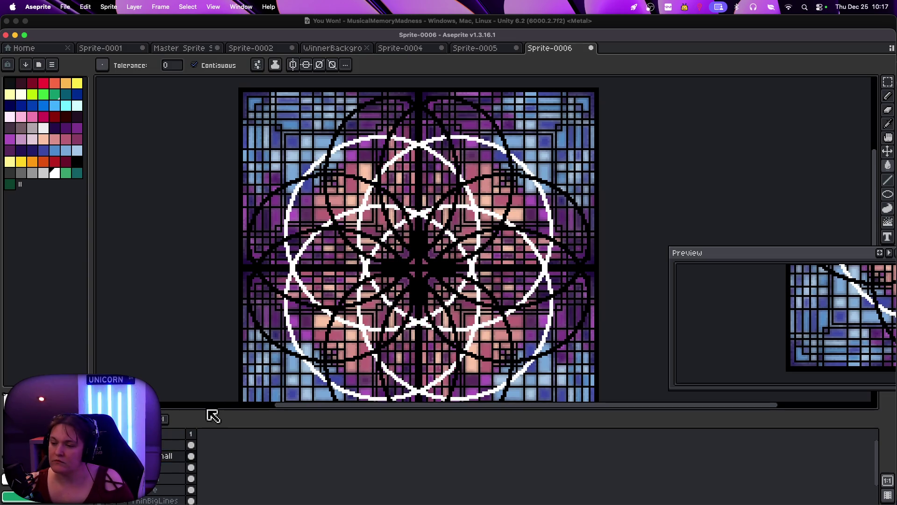
Undo the white circle lines and delete two unneeded layers from Sprite-0006
key(super+z)
scroll(204, 355, down, 1)
scroll(201, 351, up, 1)
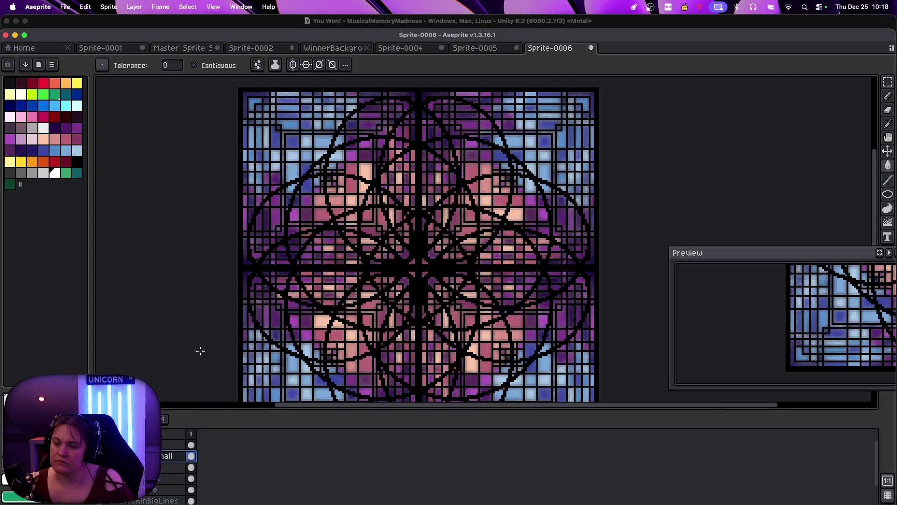
click(158, 480)
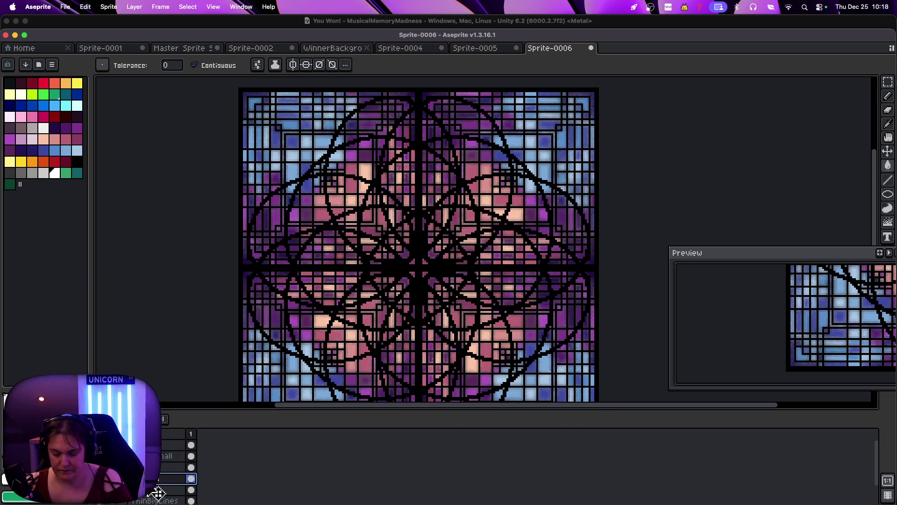
key(Delete)
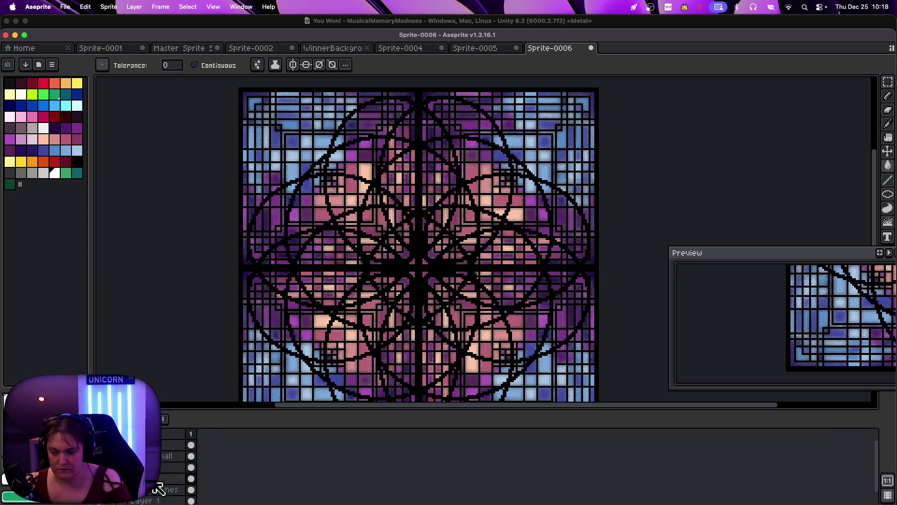
key(Delete)
key(Delete)
key(Delete)
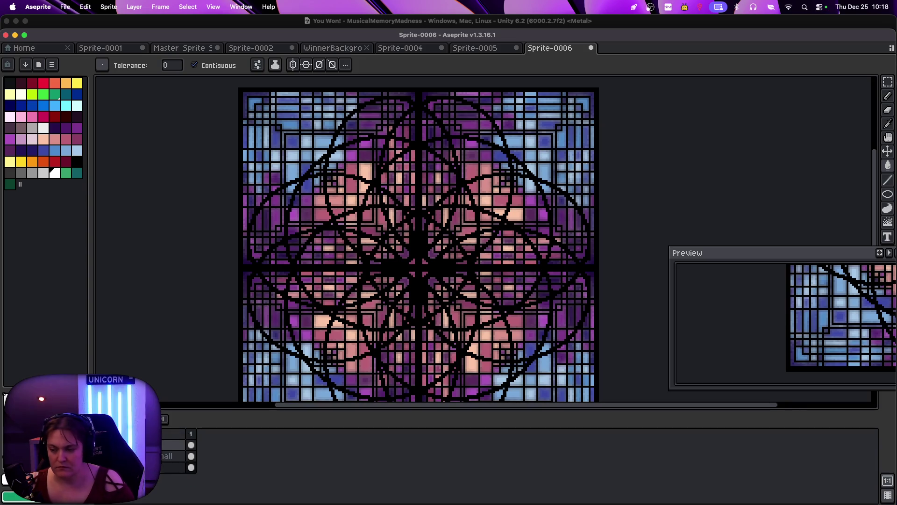
Check the zoom, then switch to the Sprite-0005 tile
key(minus)
key(plus)
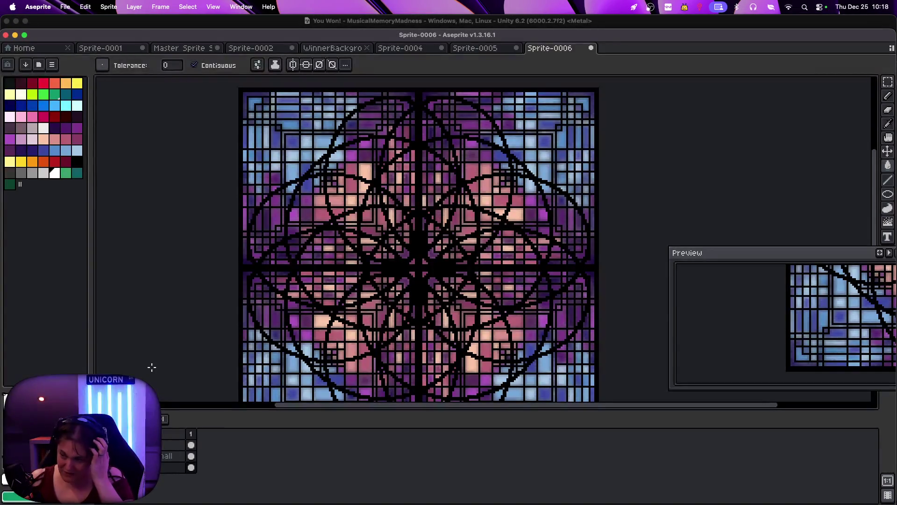
click(491, 48)
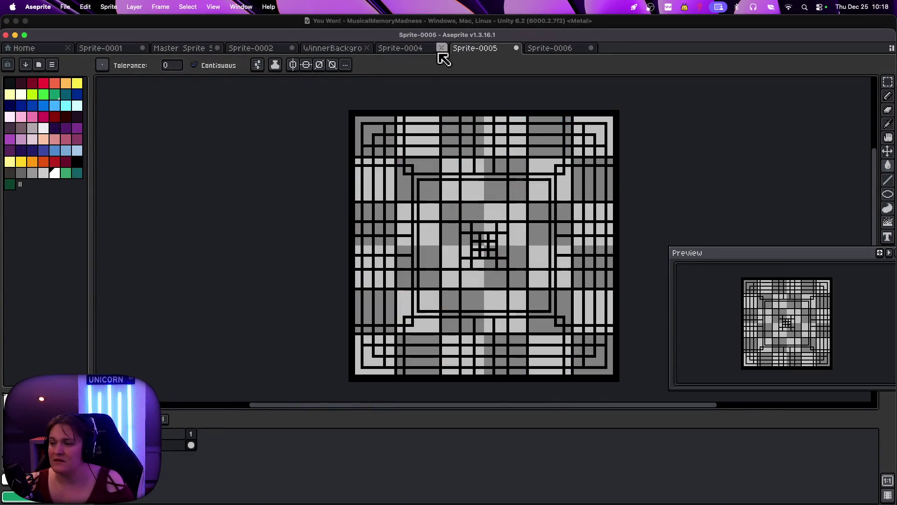
Cycle through the open sprite tabs and settle on the Sprite-0006 stained-glass tile
click(409, 50)
click(336, 50)
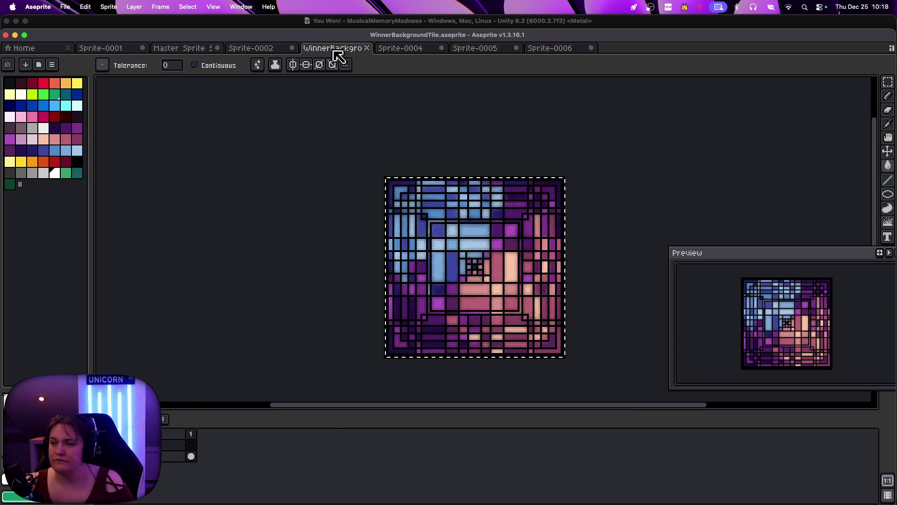
click(277, 51)
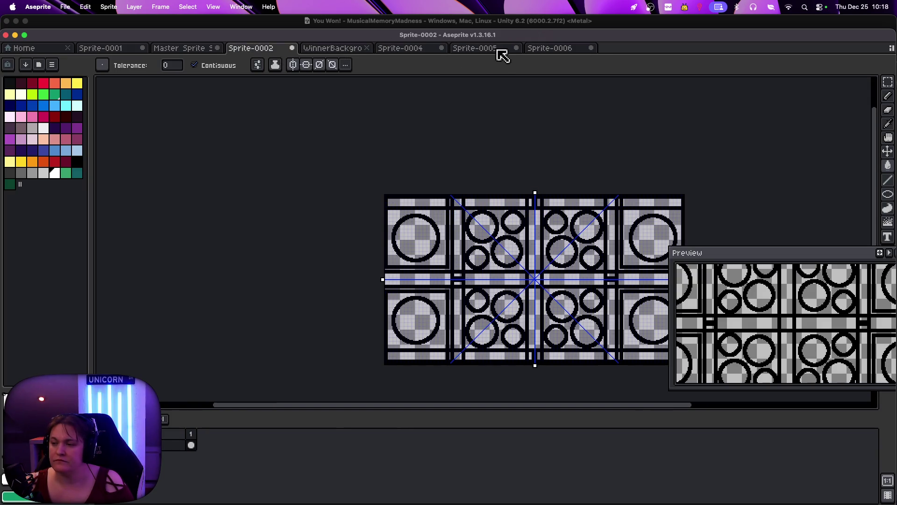
click(550, 51)
Inspect the tile and select all three of its layers in the timeline
scroll(467, 140, down, 2)
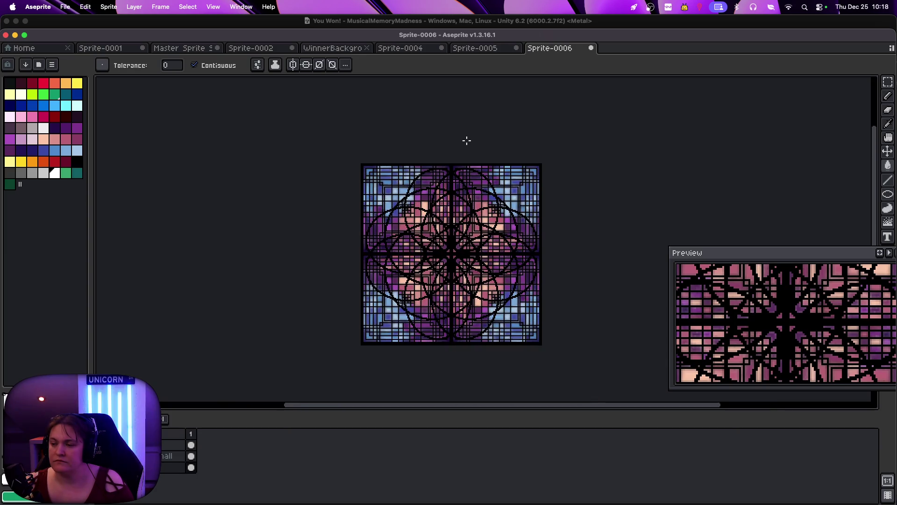
scroll(467, 141, up, 2)
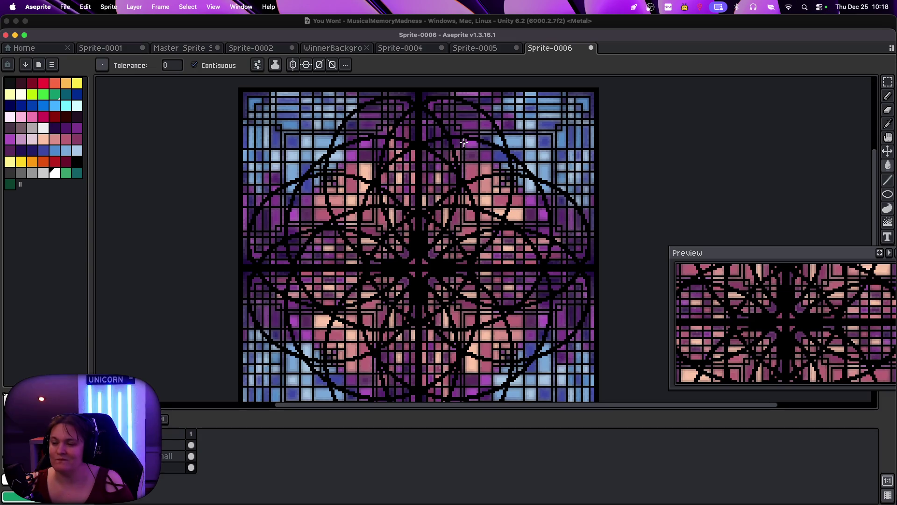
scroll(463, 142, down, 2)
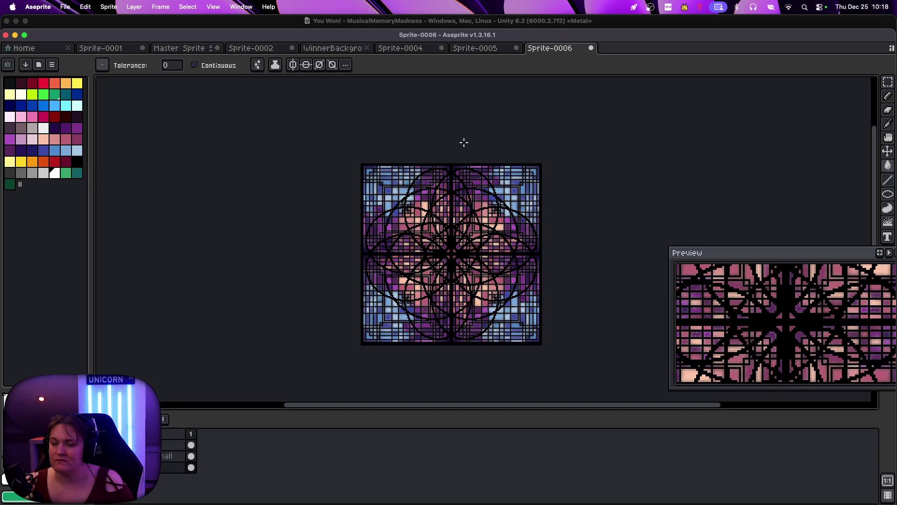
scroll(463, 142, up, 2)
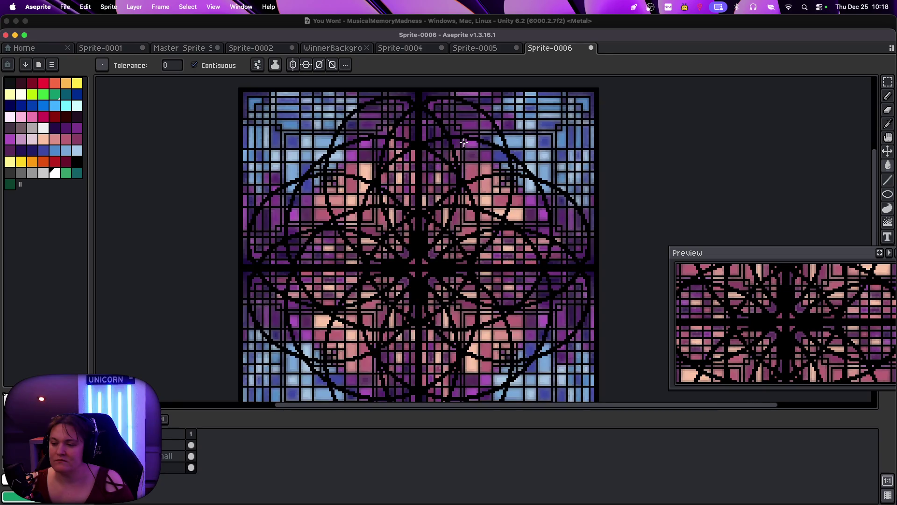
scroll(463, 142, down, 2)
drag(166, 445, 166, 465)
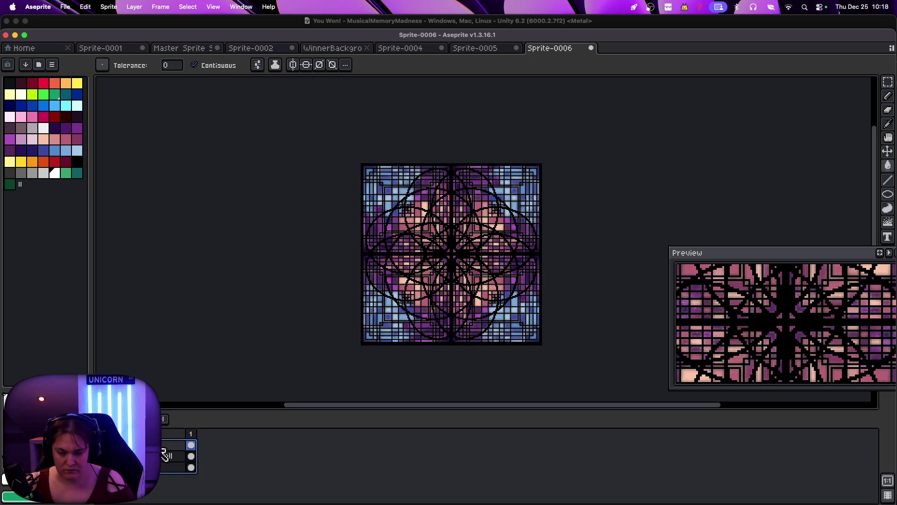
Merge the tile's layers into one, save as StainedGlassBackground.aseprite, and return to Unity
right_click(165, 460)
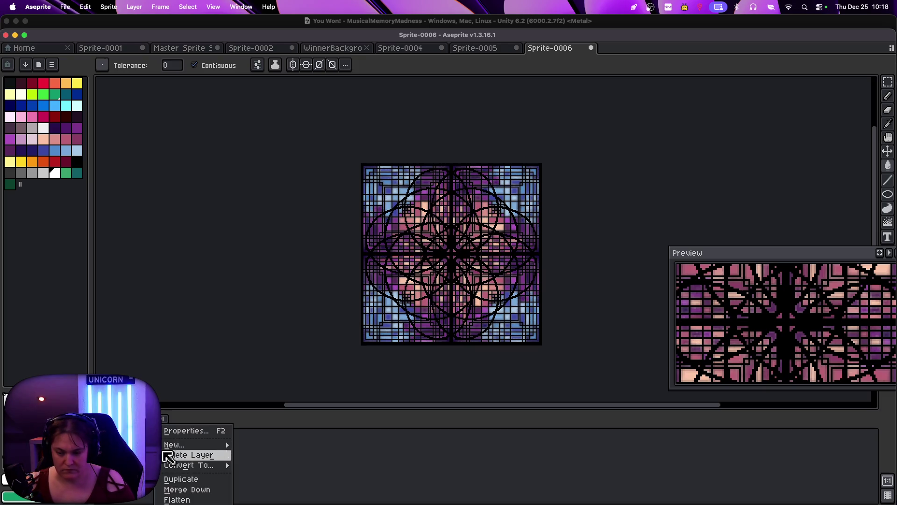
click(200, 499)
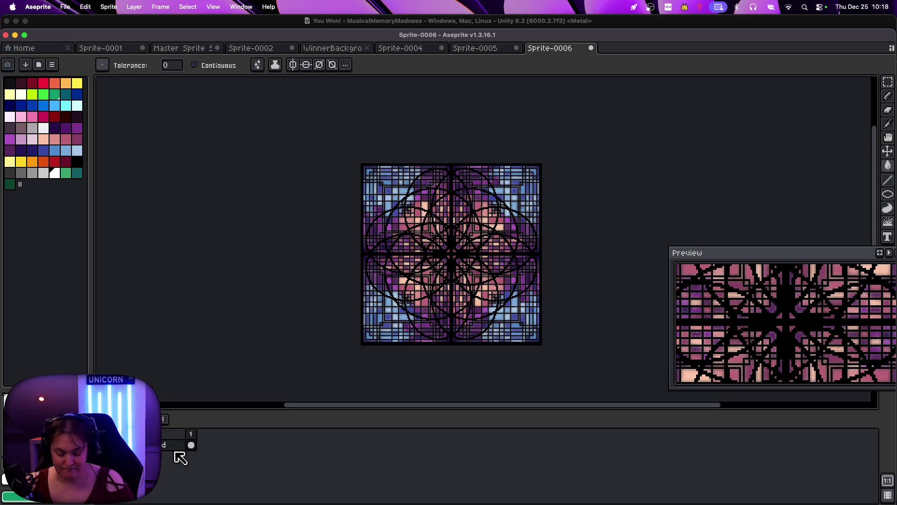
key(super+s)
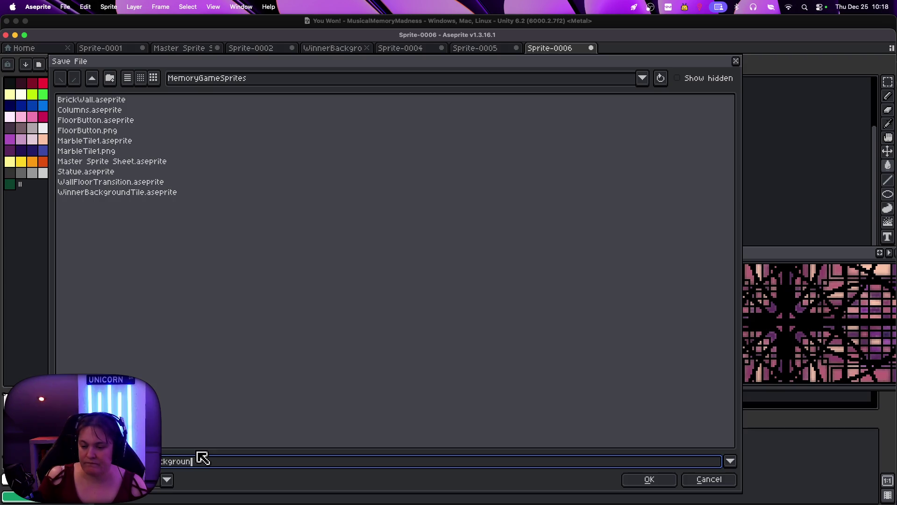
text(nd)
key(Return)
click(280, 23)
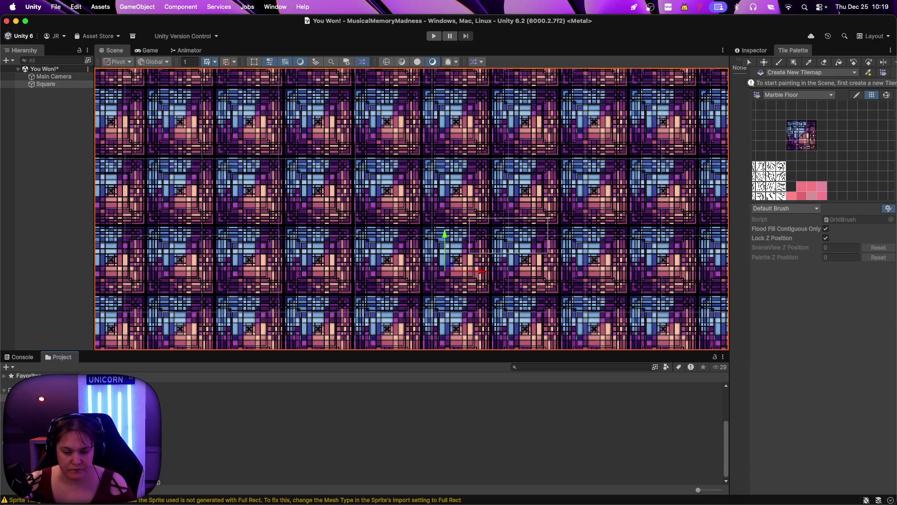
Drag StainedGlassBackground.aseprite from Finder into Unity's Project window and select the new asset
key(super+Tab)
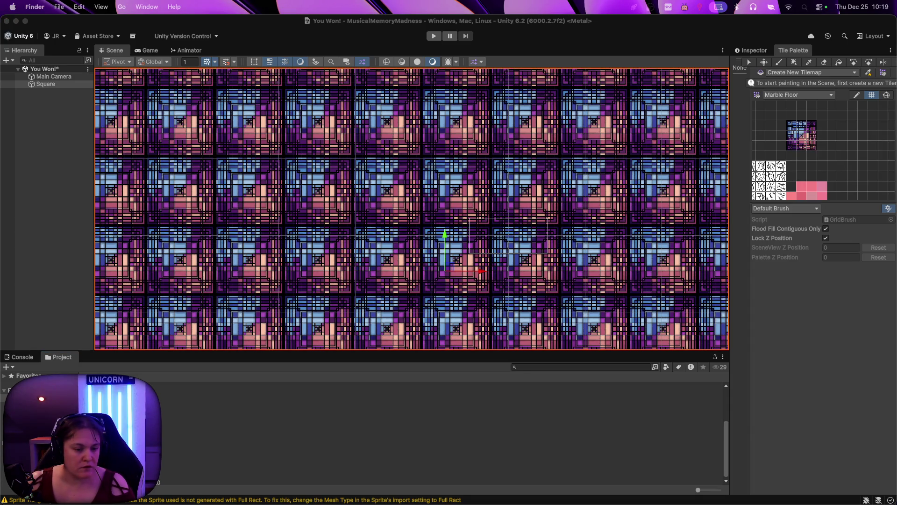
mouse_move(224, 271)
mouse_down()
mouse_move(299, 423)
mouse_move(220, 472)
mouse_move(192, 503)
mouse_move(93, 411)
mouse_up()
drag(42, 391, 62, 359)
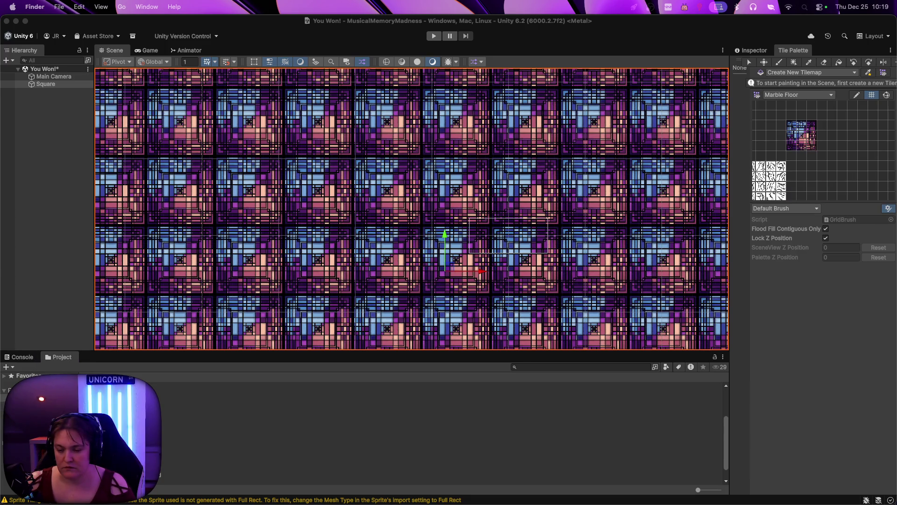
click(281, 474)
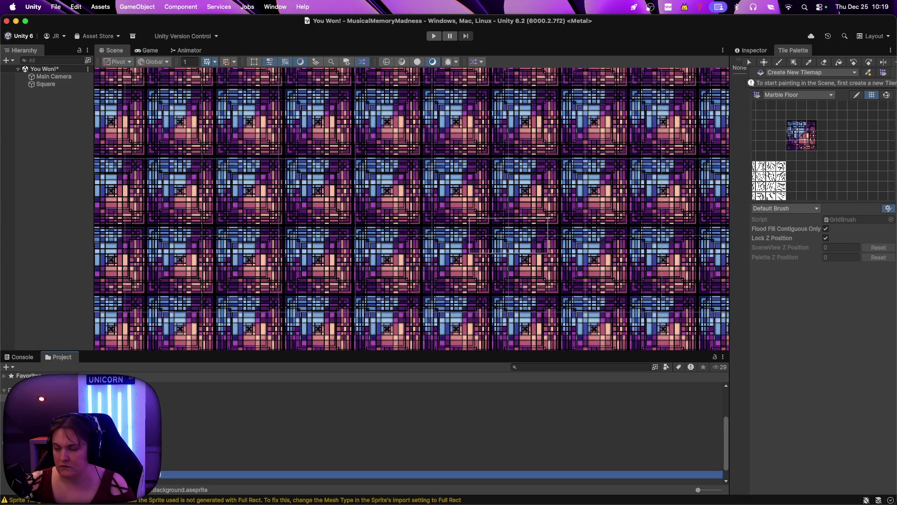
Set the asset's Pixels Per Unit to 32 and Mosaic Padding to 0
click(750, 51)
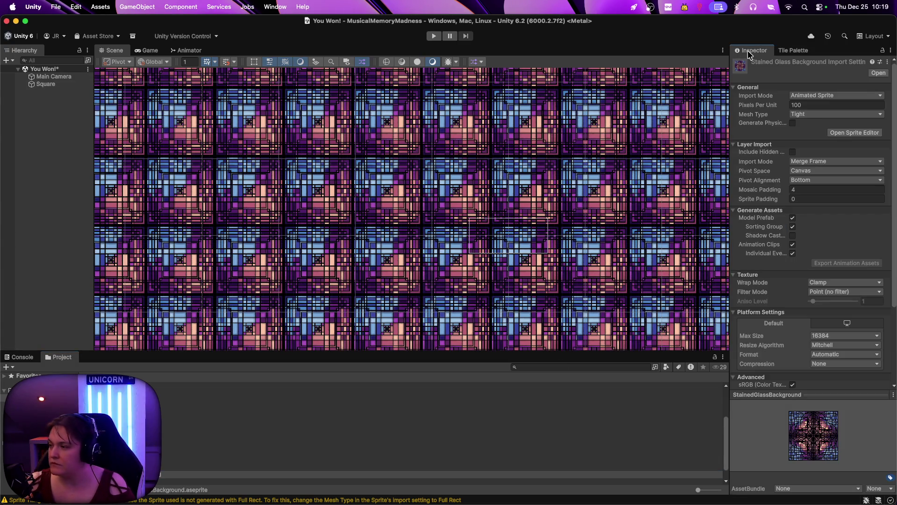
click(803, 105)
text(32)
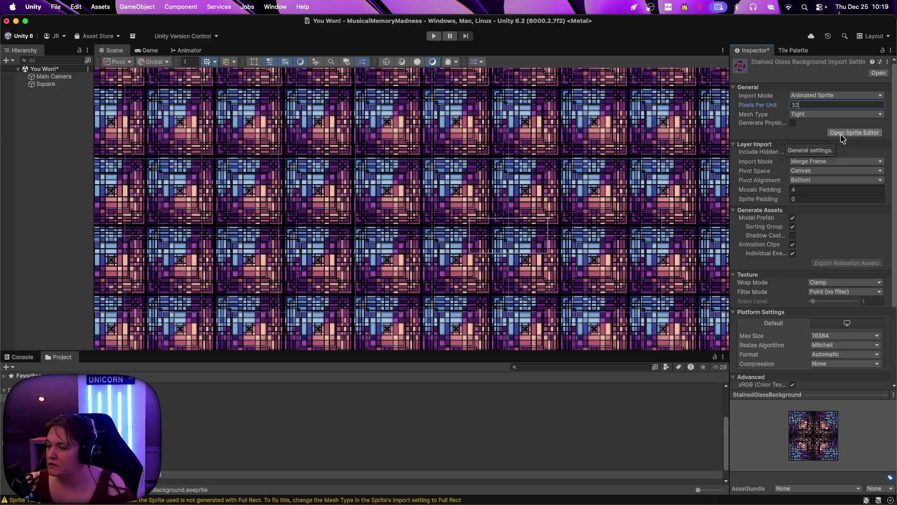
click(809, 190)
text(0)
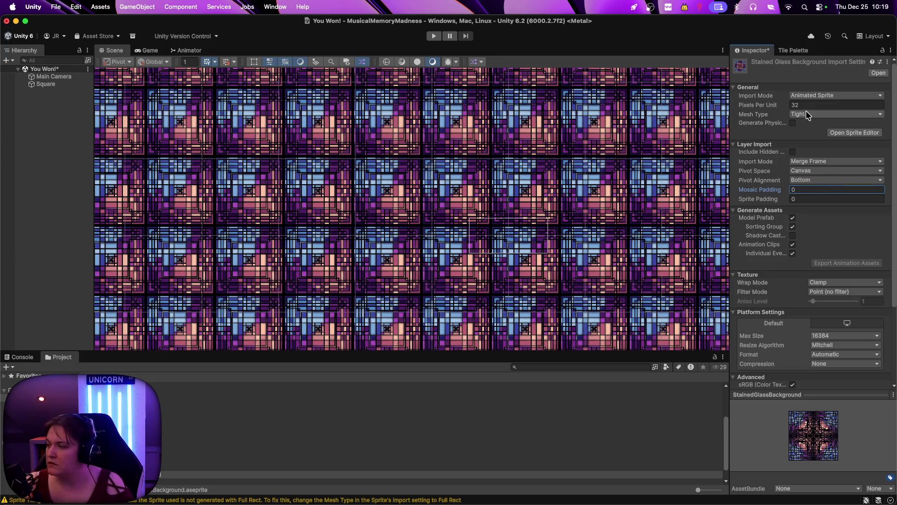
Switch Import Mode to Sprite Sheet, apply the settings, and open the Sprite Editor
click(815, 95)
click(821, 133)
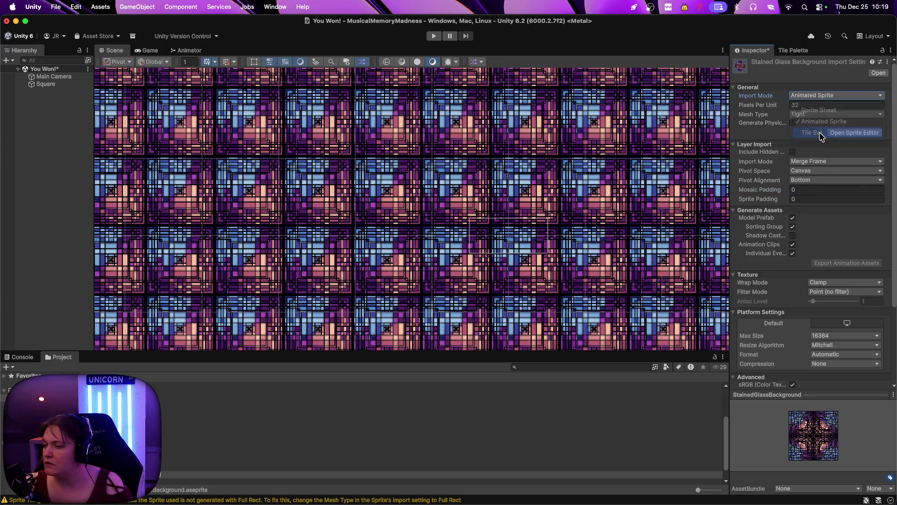
click(808, 96)
click(813, 111)
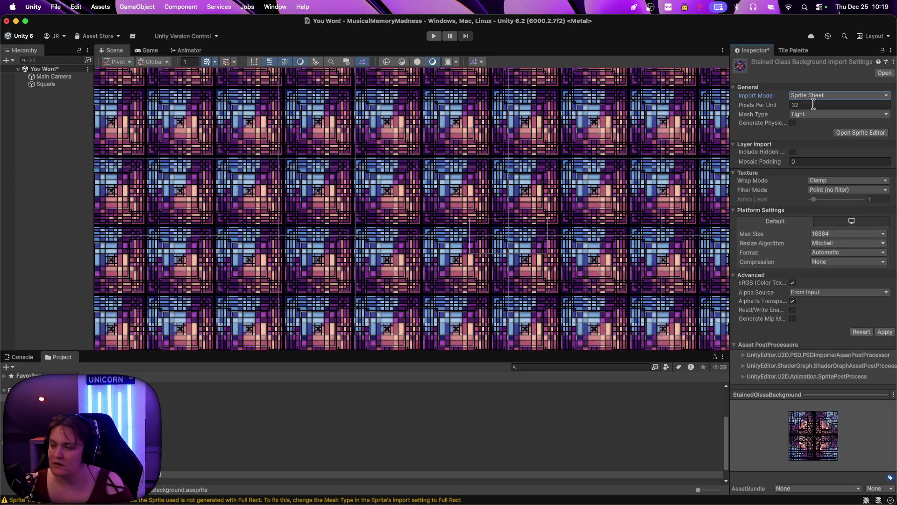
click(851, 134)
click(491, 228)
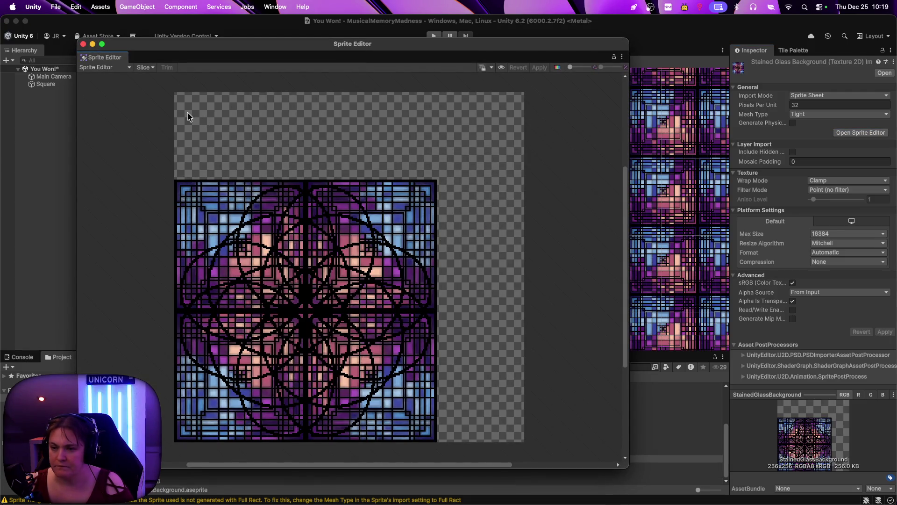
Configure Grid By Cell Size slicing at 96×96 pixels with Offset Y 64
click(148, 69)
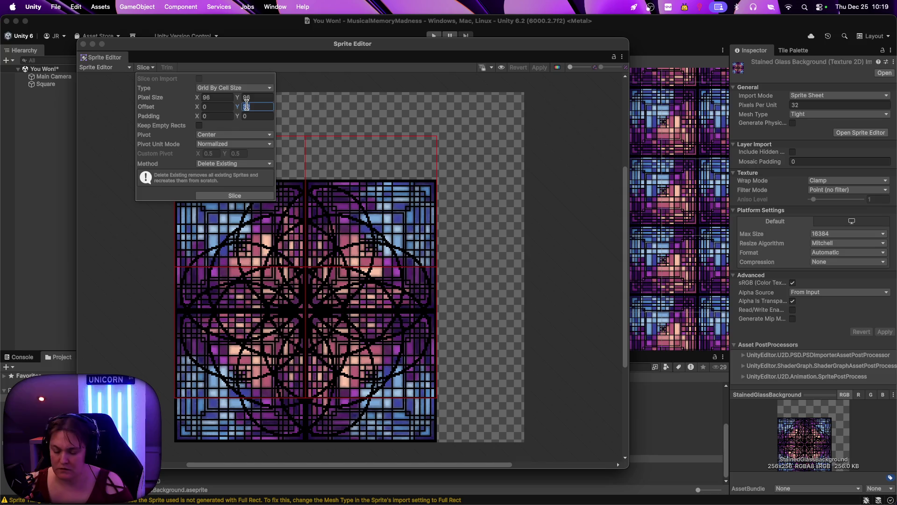
text(0)
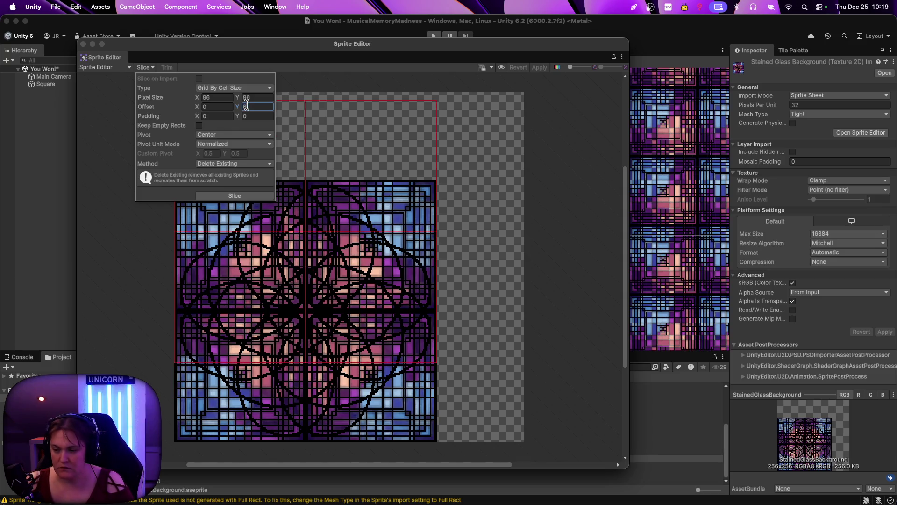
text(64)
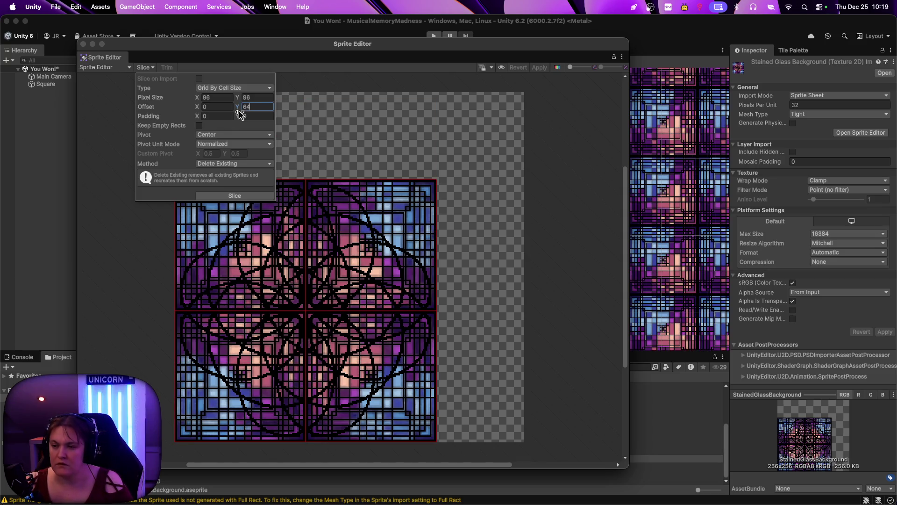
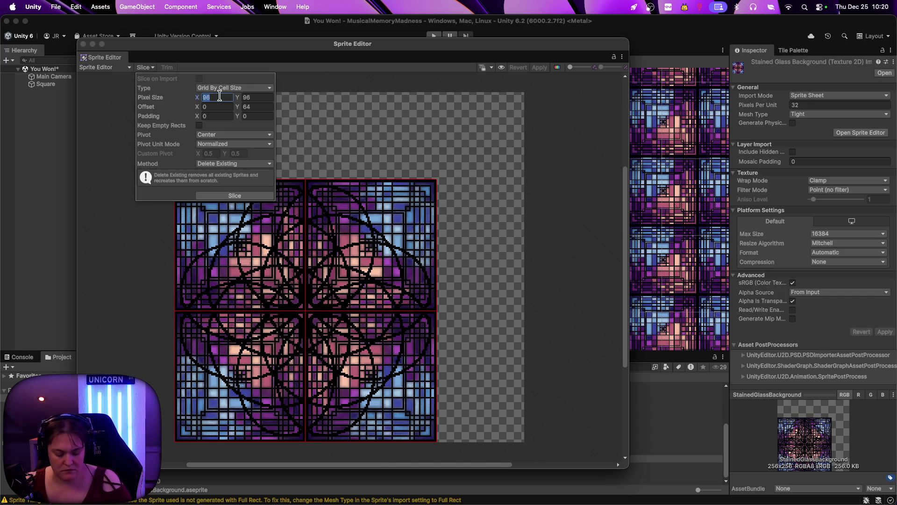
Grid-slice the stained-glass texture at 192×192 pixels, apply it, and close the Sprite Editor
text(192)
key(Tab)
text(192)
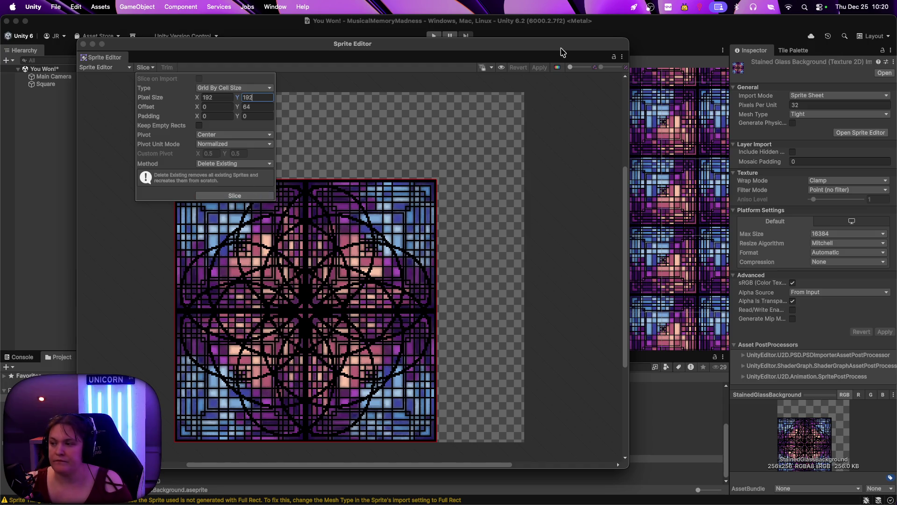
click(422, 97)
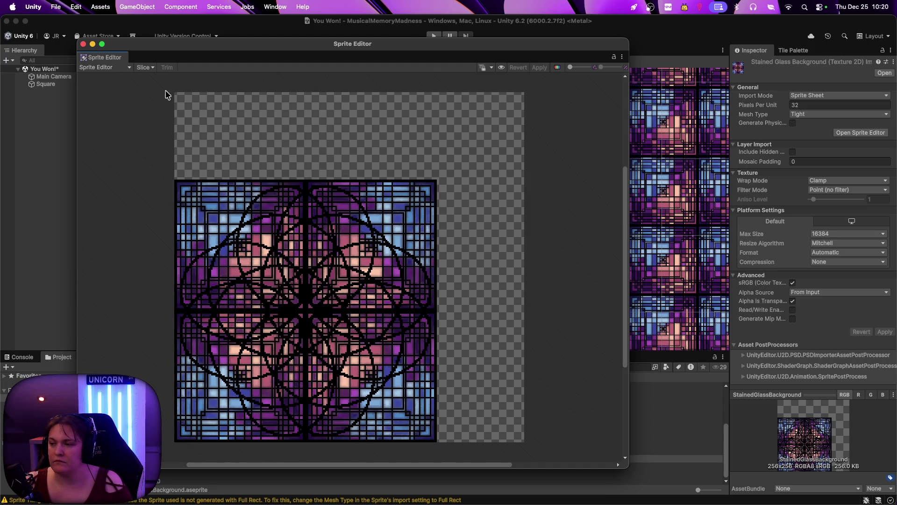
click(143, 68)
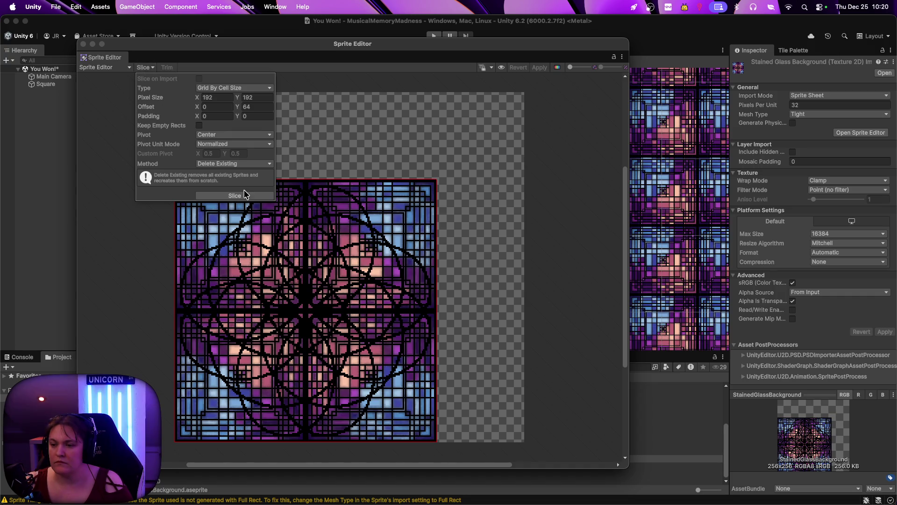
click(239, 196)
click(237, 196)
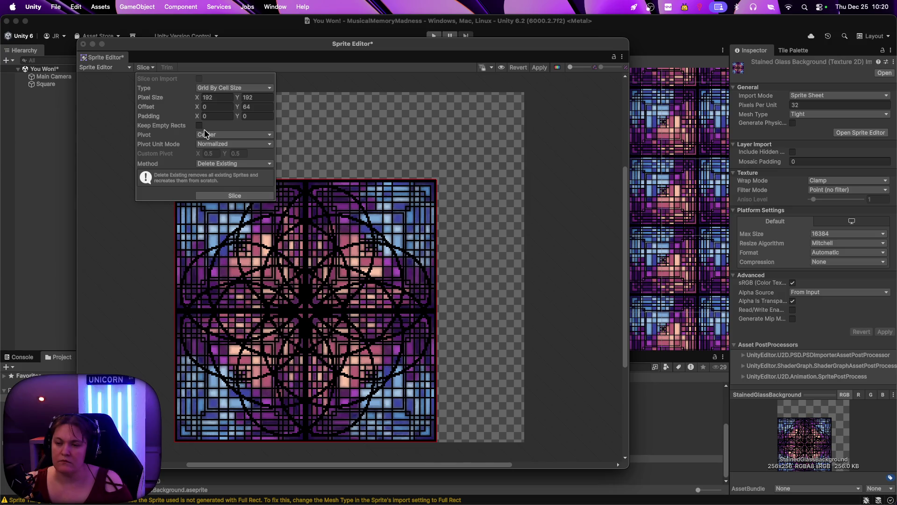
click(351, 72)
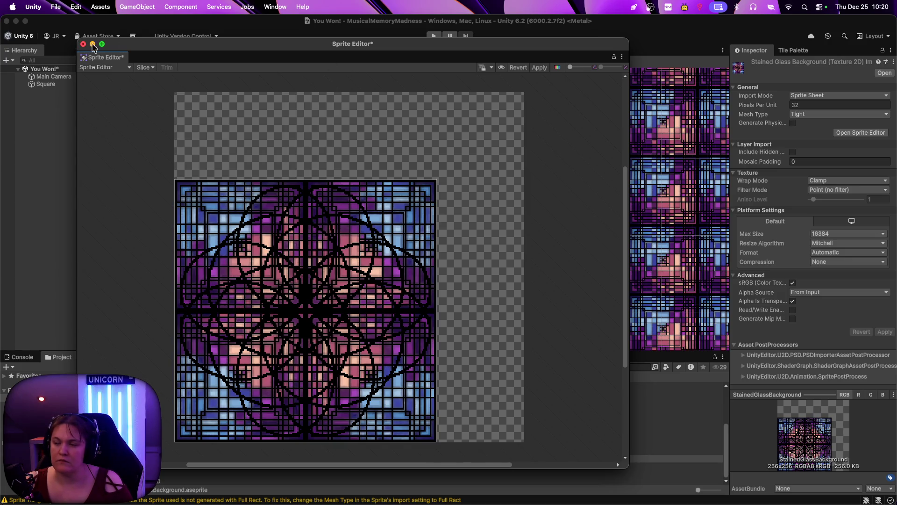
click(540, 68)
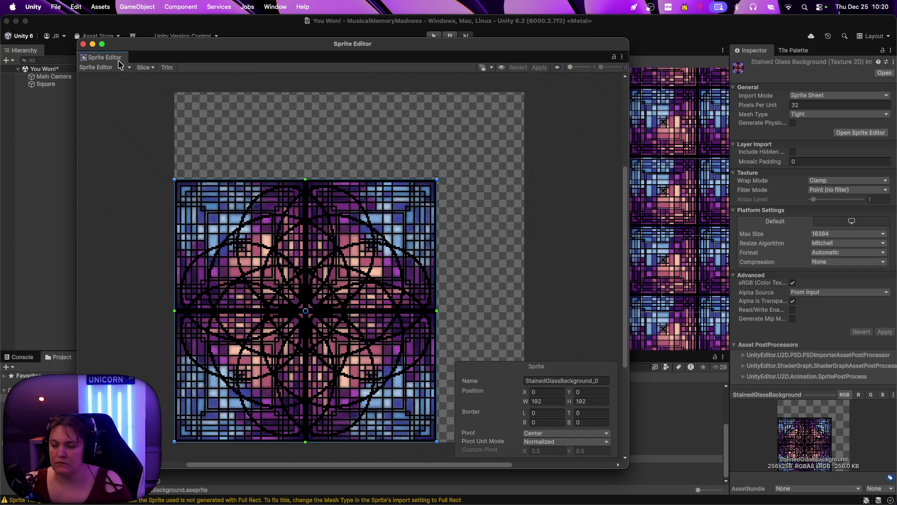
click(83, 44)
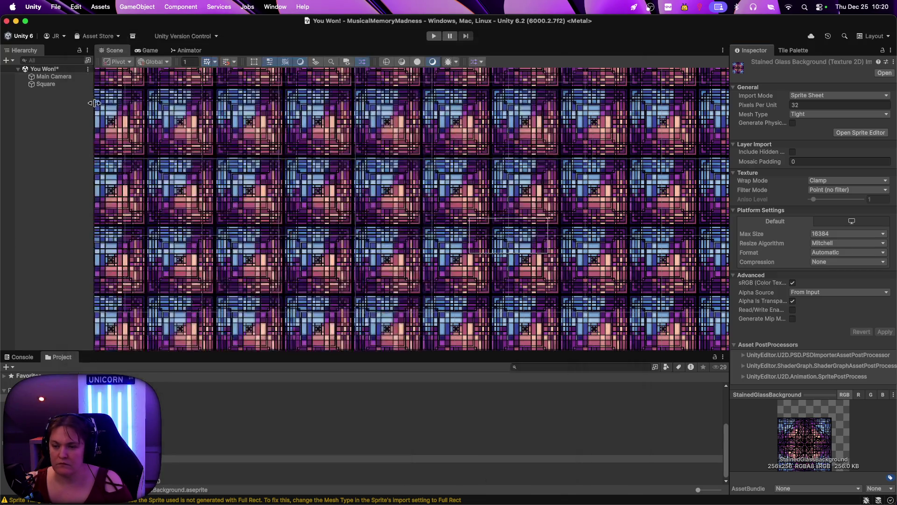
Assign StainedGlassBackground_0 as the Square's Sprite Renderer sprite
click(55, 86)
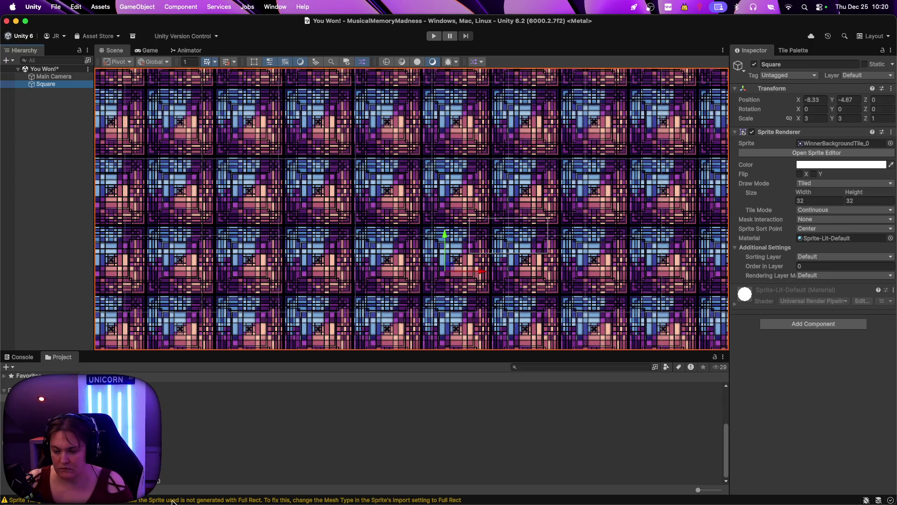
mouse_move(168, 458)
mouse_down()
mouse_move(841, 215)
mouse_move(843, 143)
mouse_up()
scroll(451, 200, up, 2)
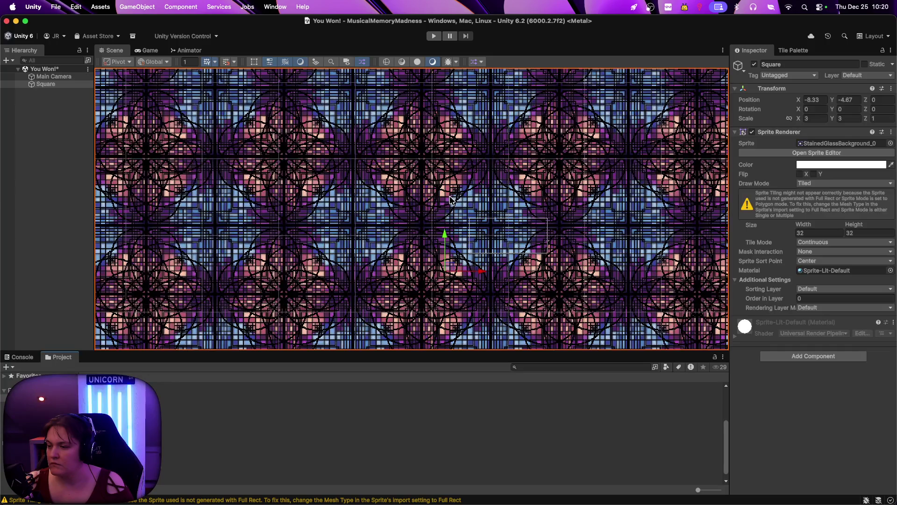
scroll(451, 200, up, 2)
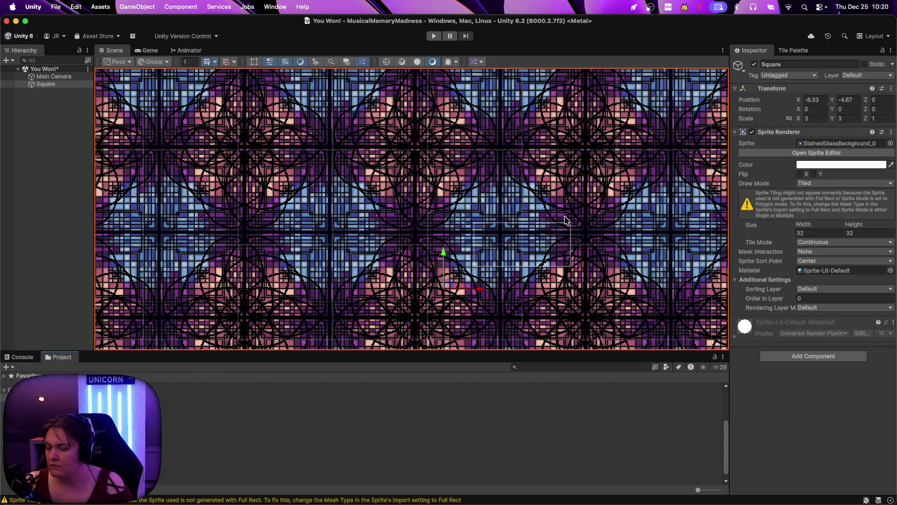
scroll(552, 220, down, 2)
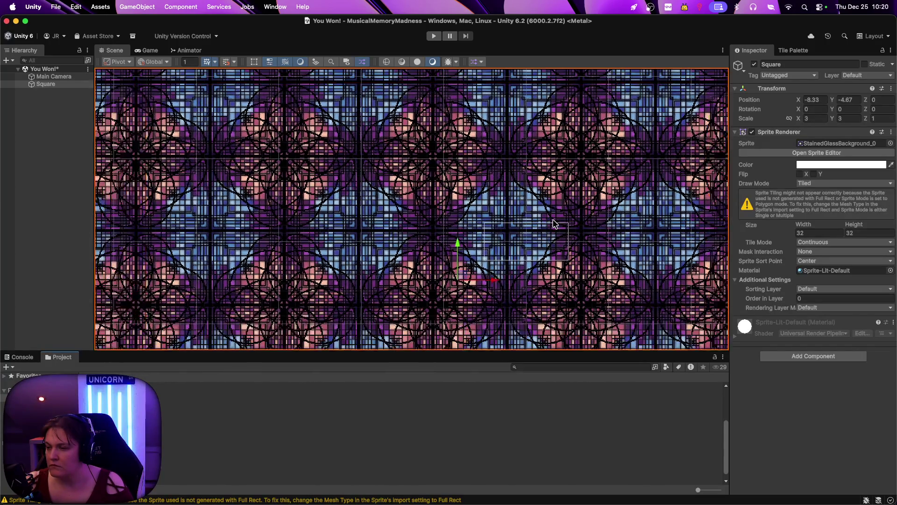
Shift the Main Camera up-left and move the Square to the current view
click(57, 77)
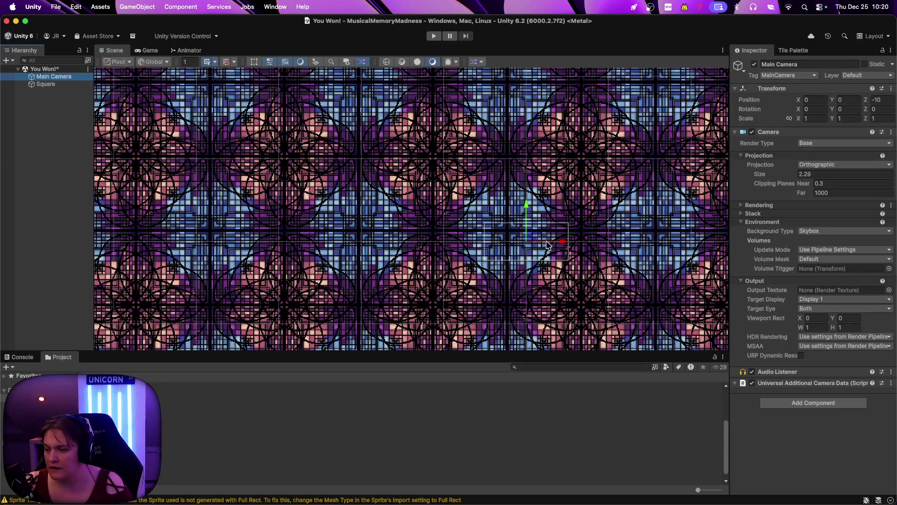
mouse_move(534, 244)
mouse_down()
mouse_move(464, 196)
mouse_move(429, 148)
mouse_move(443, 160)
mouse_up()
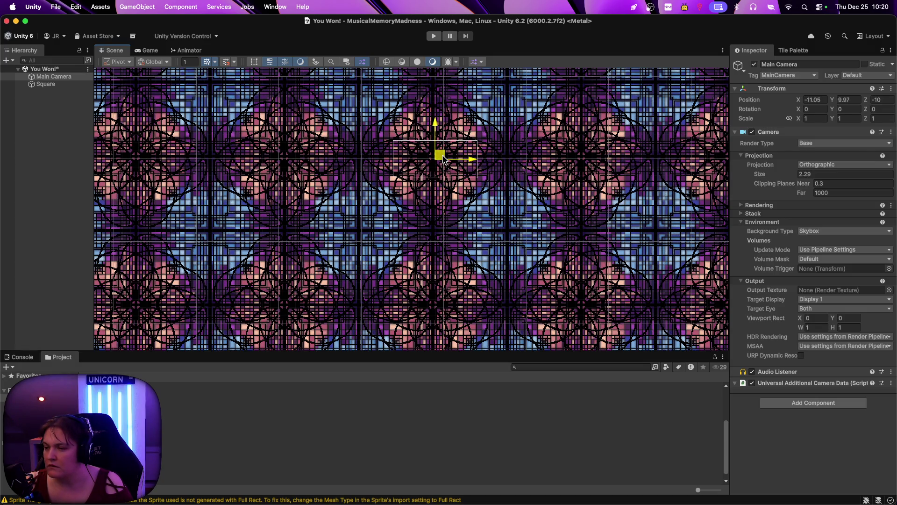
right_click(56, 84)
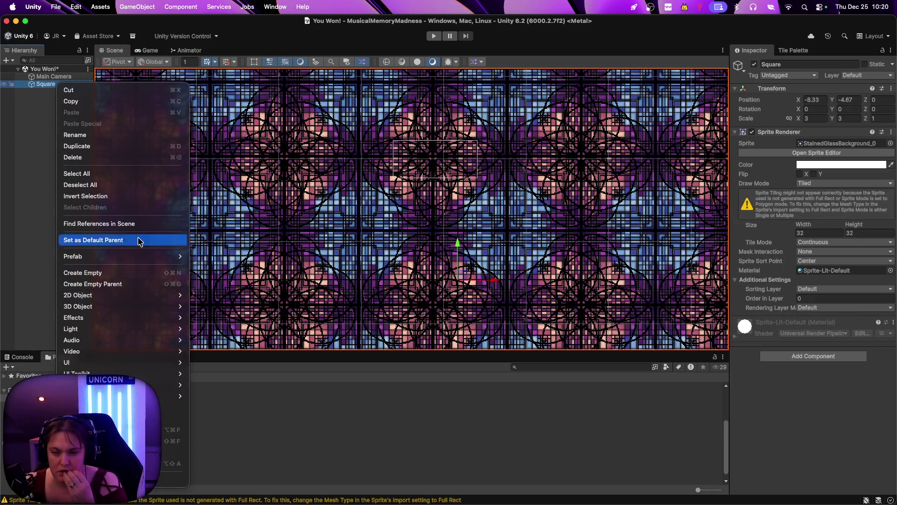
right_click(250, 247)
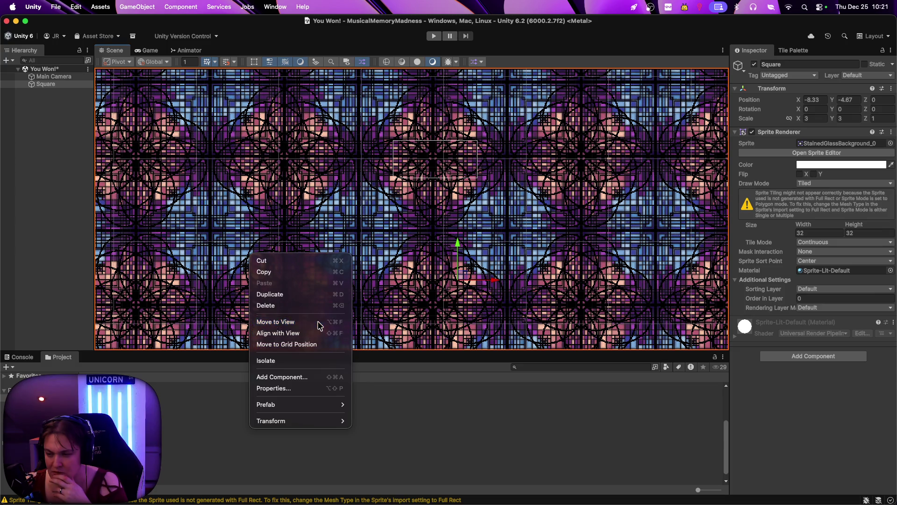
click(319, 322)
Set the Square's Transform position to X 0, Y 0
scroll(387, 235, up, 3)
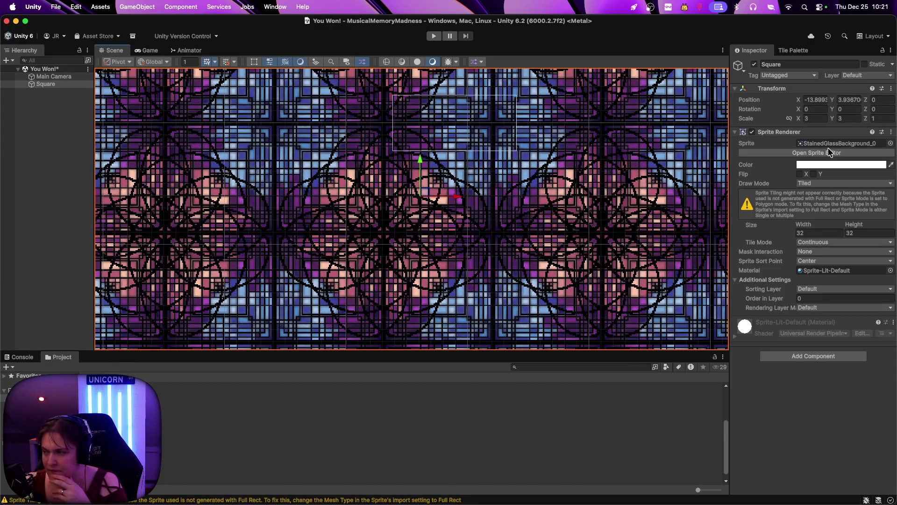
click(816, 100)
text(0)
click(849, 100)
text(0)
scroll(514, 174, down, 3)
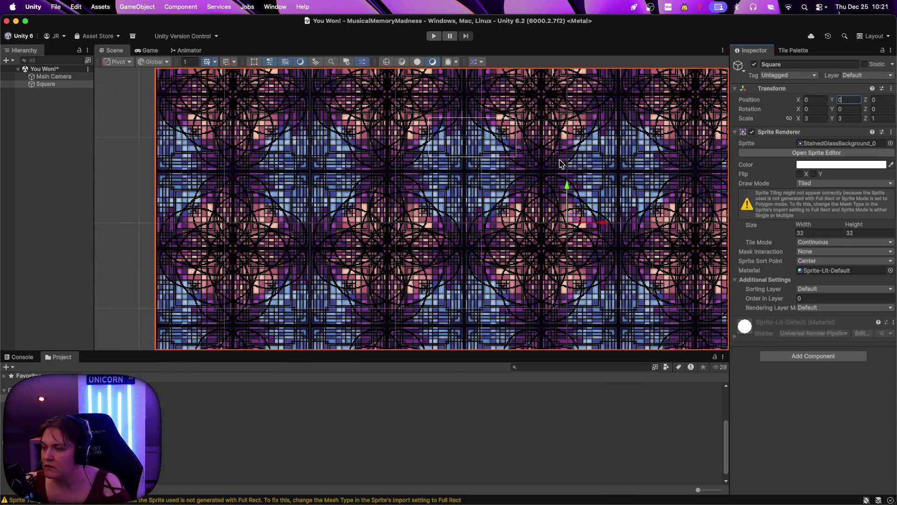
scroll(561, 164, up, 3)
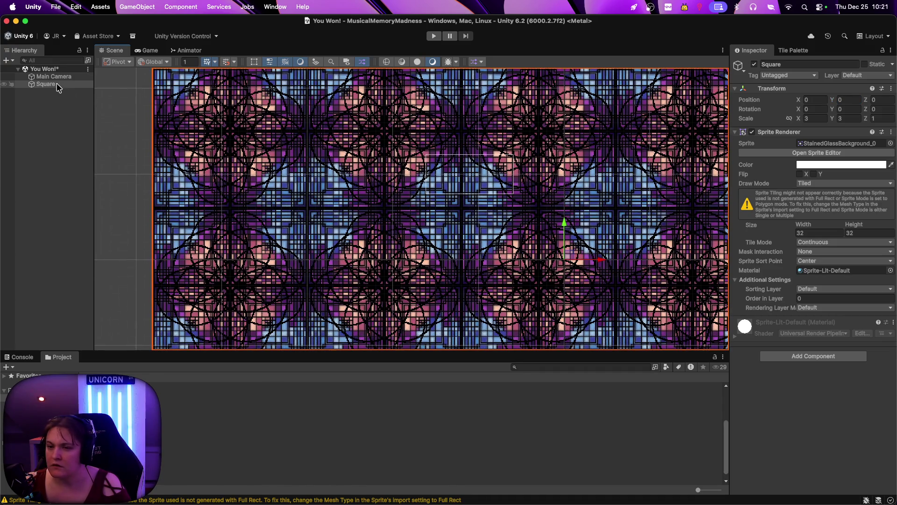
Zero the Main Camera's position, enlarge its size to 8.34, then drag it to -2.9, -2.27
click(54, 76)
double_click(822, 99)
text(0)
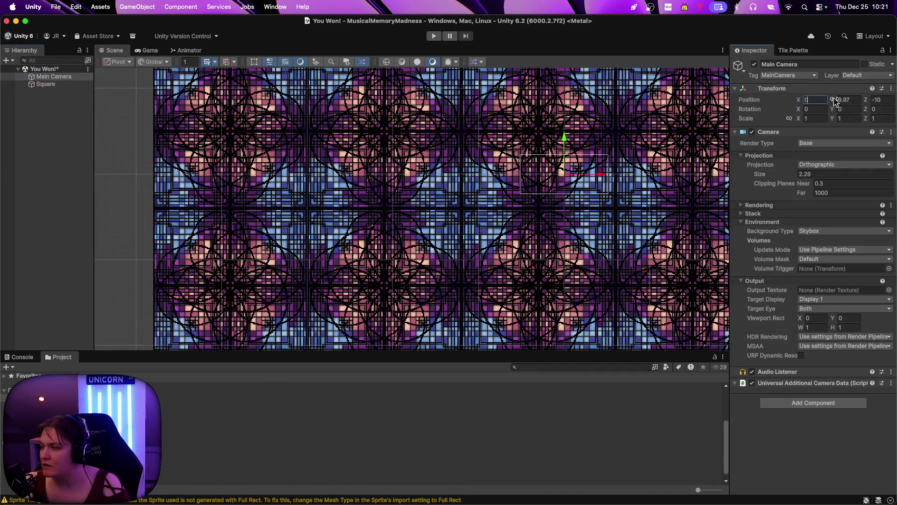
text(0)
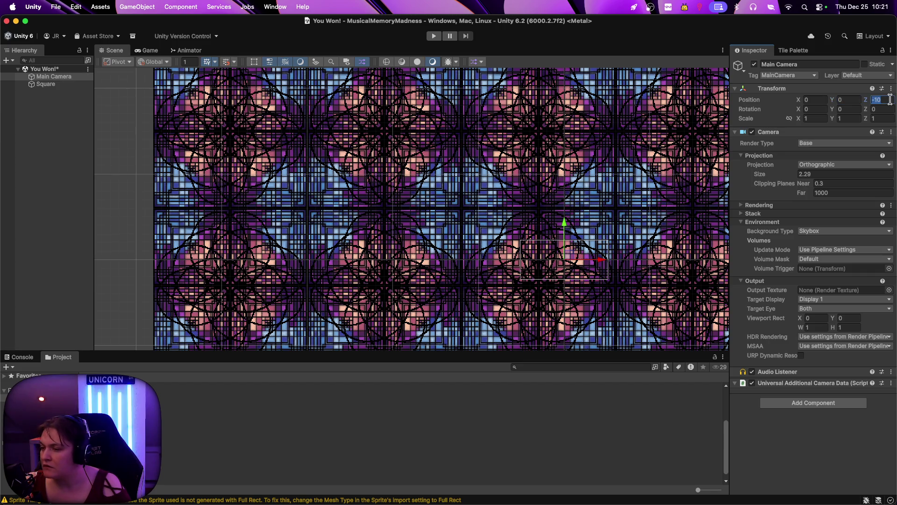
scroll(483, 215, up, 3)
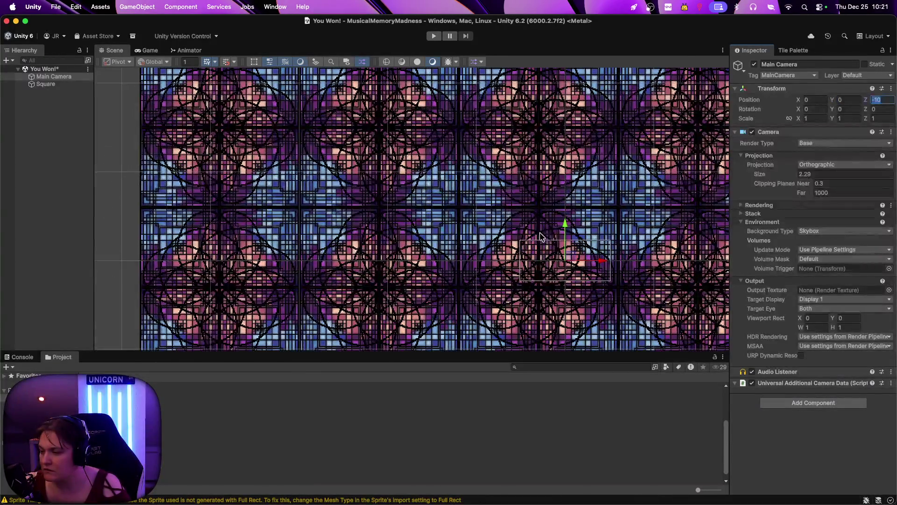
mouse_move(755, 176)
mouse_down()
mouse_move(847, 169)
mouse_move(840, 167)
mouse_up()
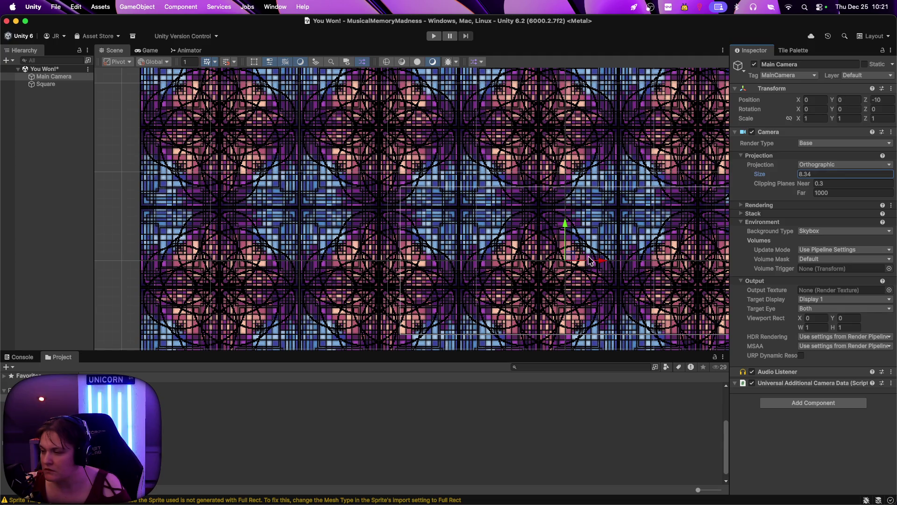
mouse_move(576, 261)
mouse_down()
mouse_move(571, 277)
mouse_move(551, 281)
mouse_up()
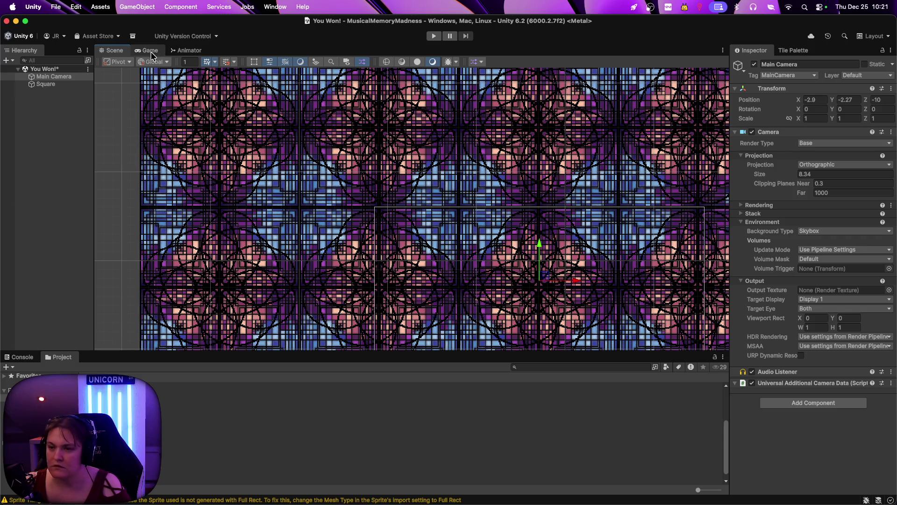
In the Game view, scrub the camera's size and X/Y position to frame the stained-glass tiles
click(148, 51)
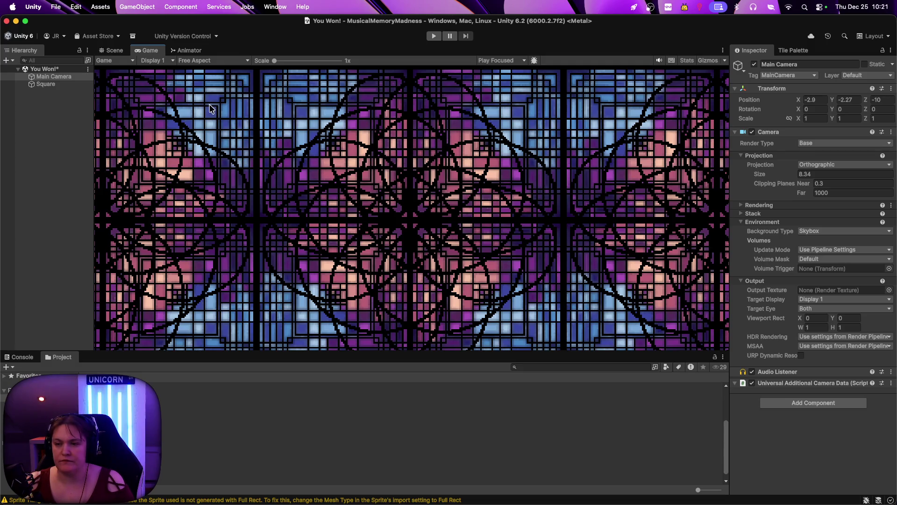
mouse_move(787, 176)
mouse_down()
mouse_move(884, 157)
mouse_move(772, 166)
mouse_move(693, 155)
mouse_move(837, 156)
mouse_move(678, 151)
mouse_move(766, 145)
mouse_up()
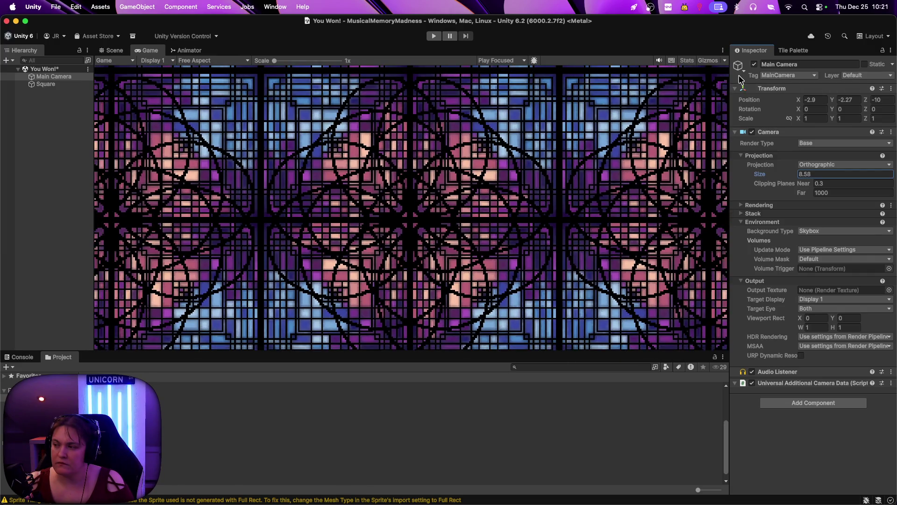
drag(801, 99, 823, 100)
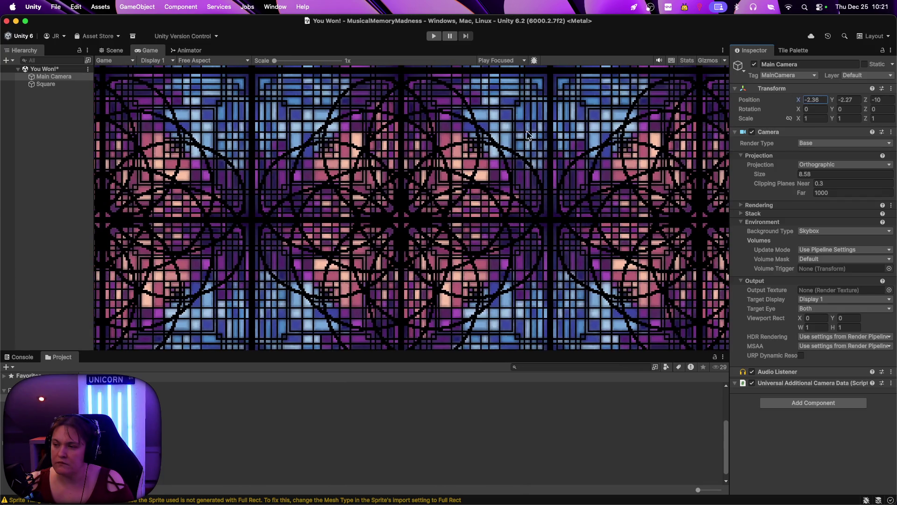
drag(833, 99, 825, 100)
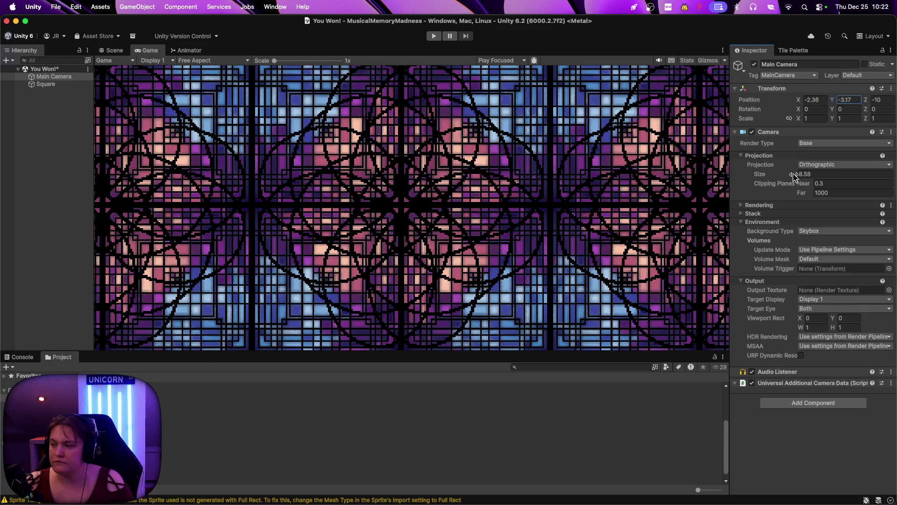
drag(803, 187, 800, 188)
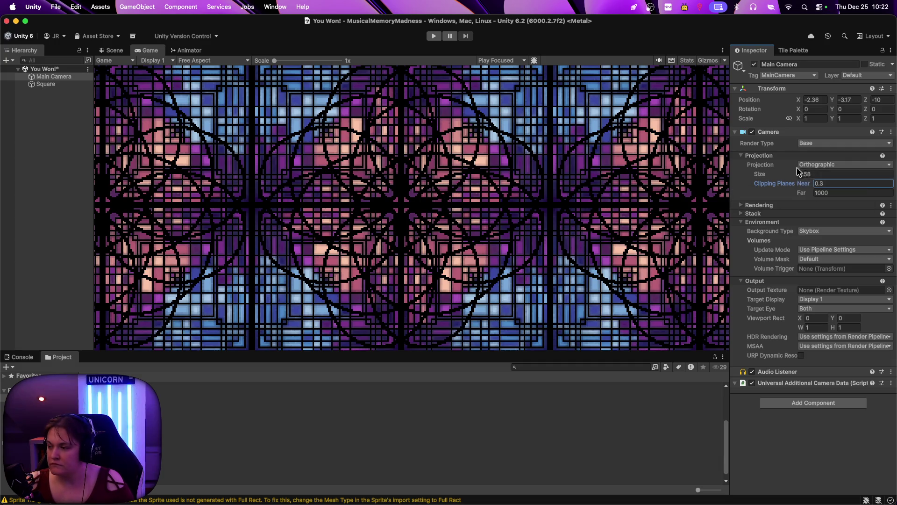
mouse_move(791, 176)
mouse_down()
mouse_move(841, 177)
mouse_move(798, 180)
mouse_move(813, 182)
mouse_up()
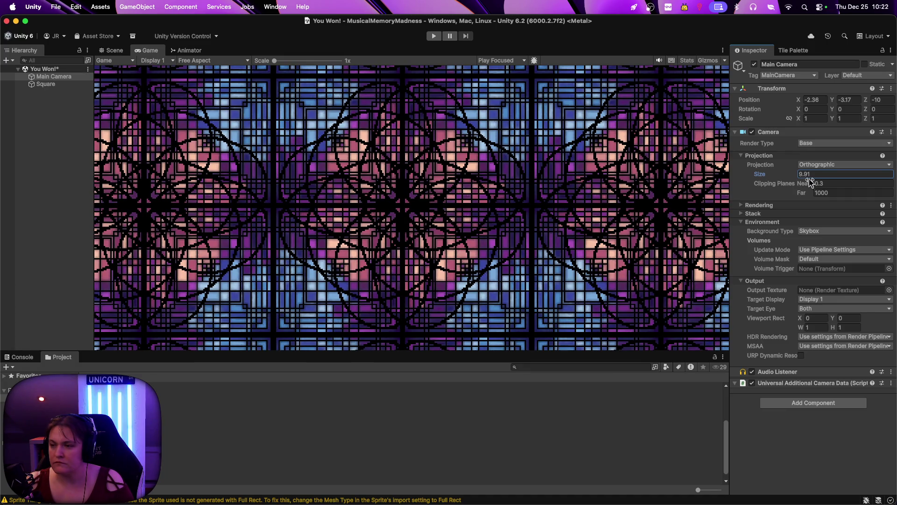
click(798, 100)
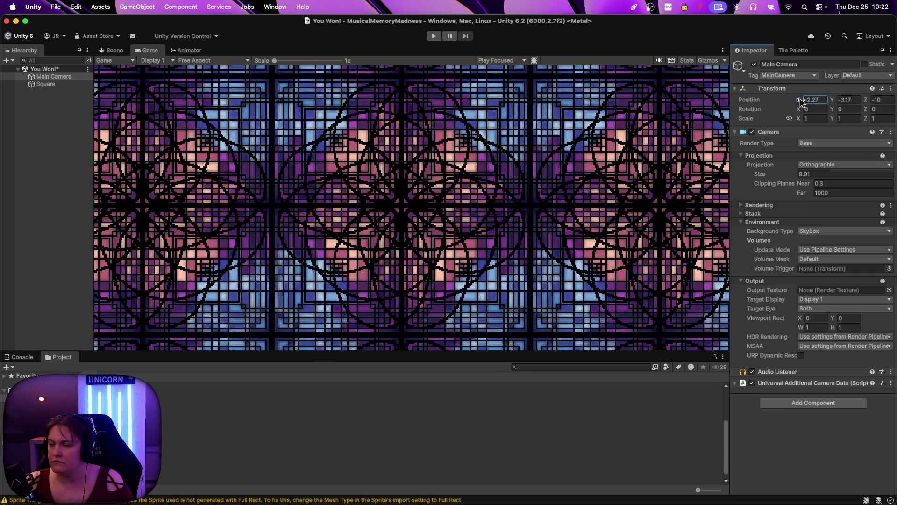
Scrub the Main Camera's X position to -2.59
text(0)
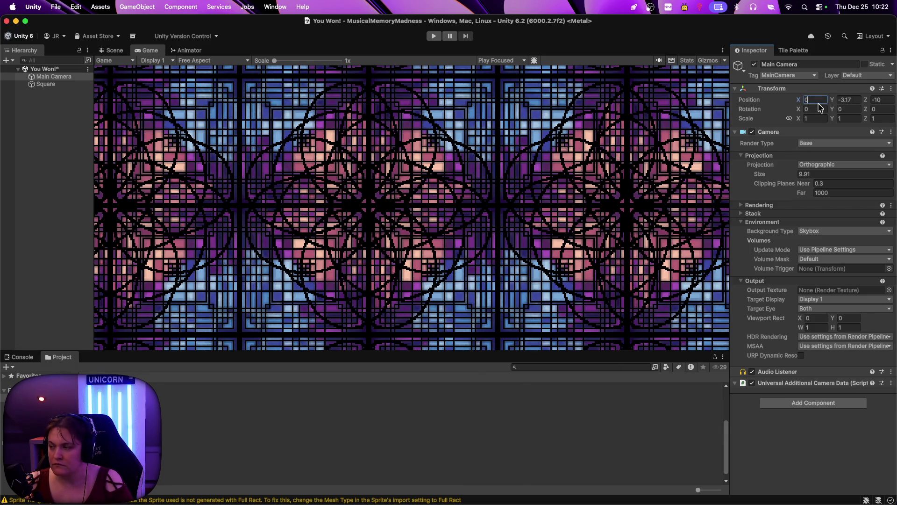
drag(795, 100, 770, 100)
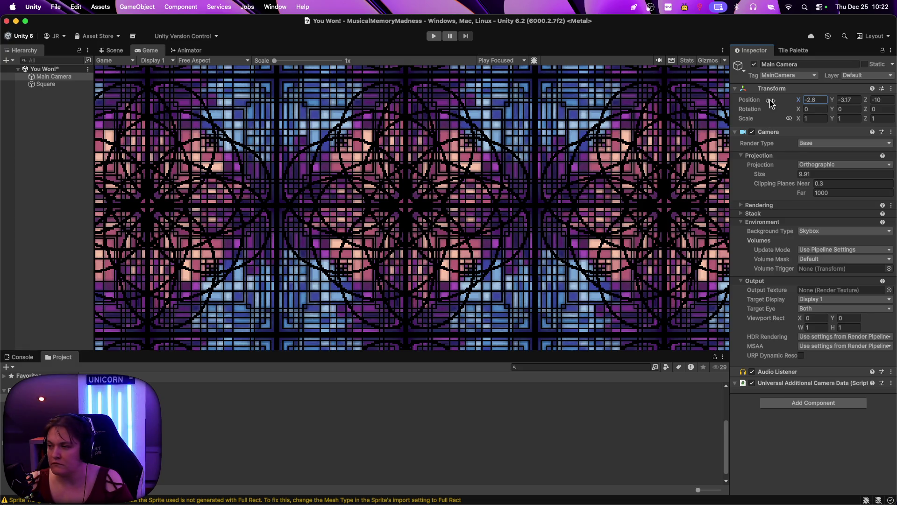
mouse_move(770, 101)
mouse_down()
mouse_move(735, 99)
mouse_move(759, 101)
mouse_up()
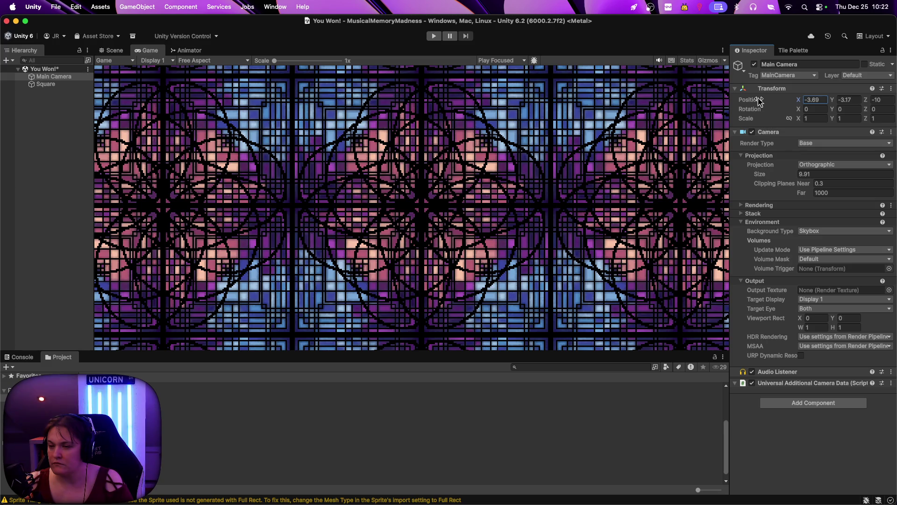
drag(759, 101, 770, 102)
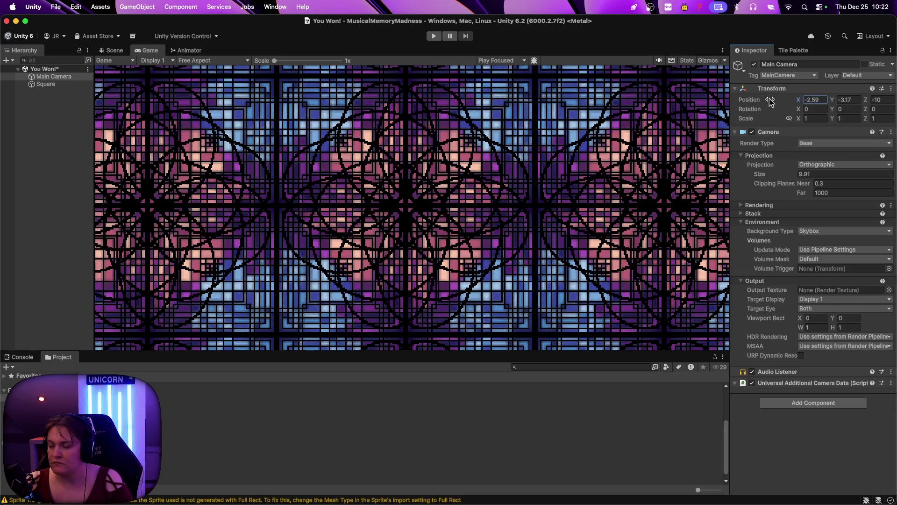
Set the camera size to 10, trying Overlay but keeping Render Type on Base
click(805, 174)
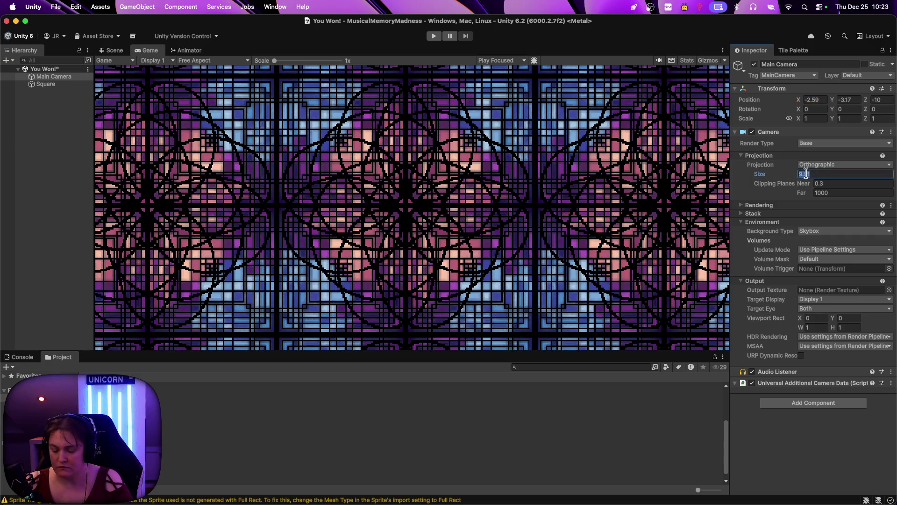
text(10)
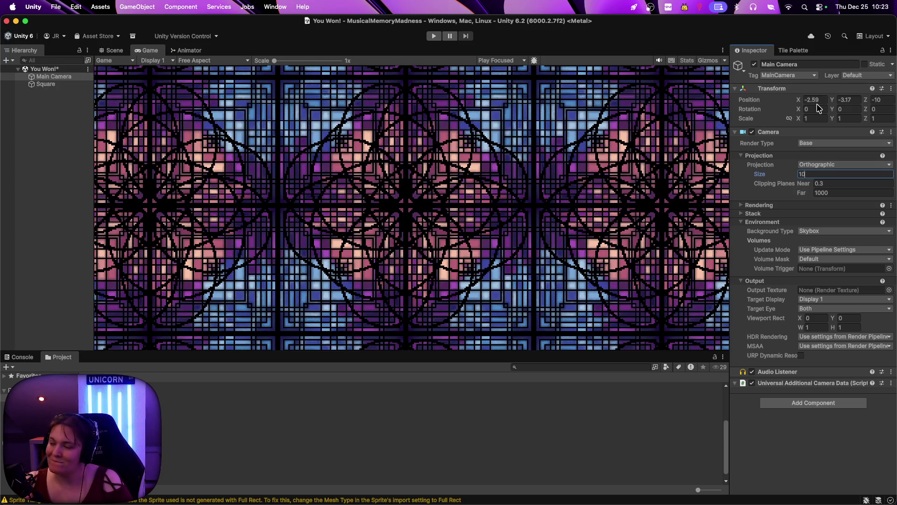
click(817, 144)
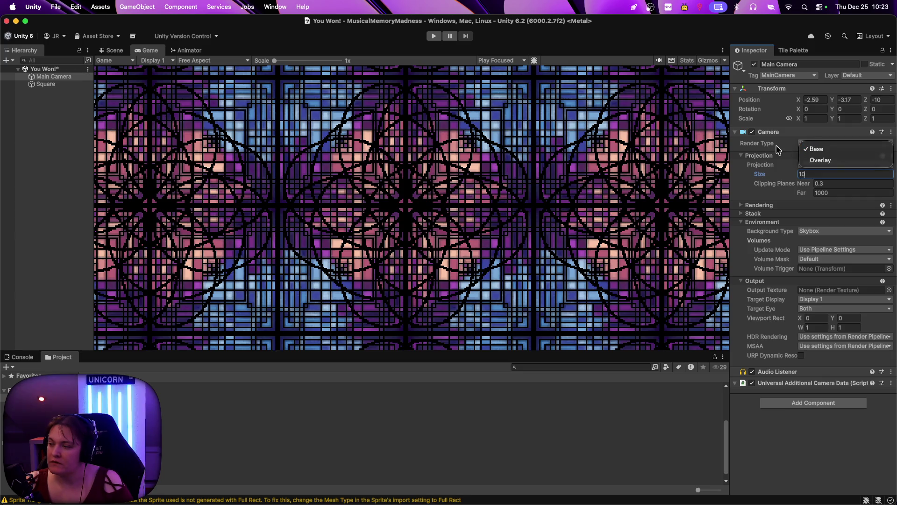
click(814, 159)
click(810, 143)
click(814, 140)
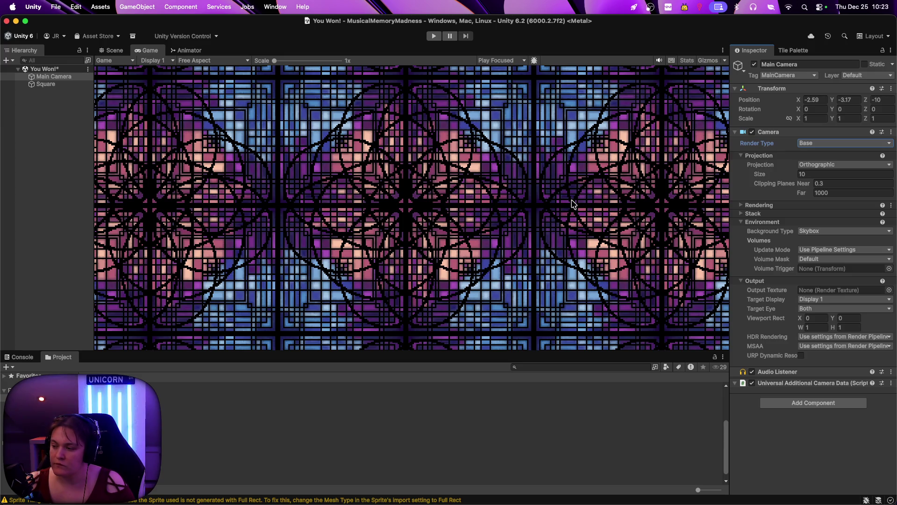
Create a UI Text - TextMeshPro object and import the TMP Essentials
right_click(41, 92)
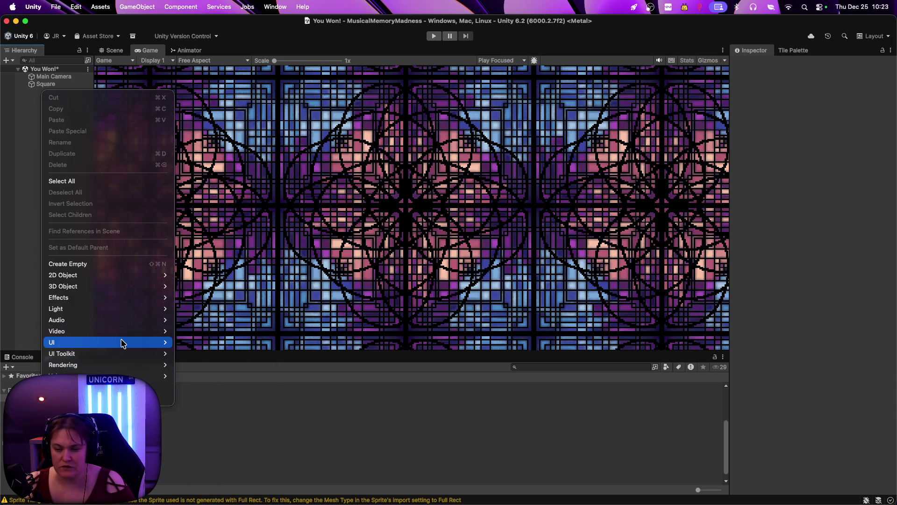
mouse_move(121, 345)
click(200, 345)
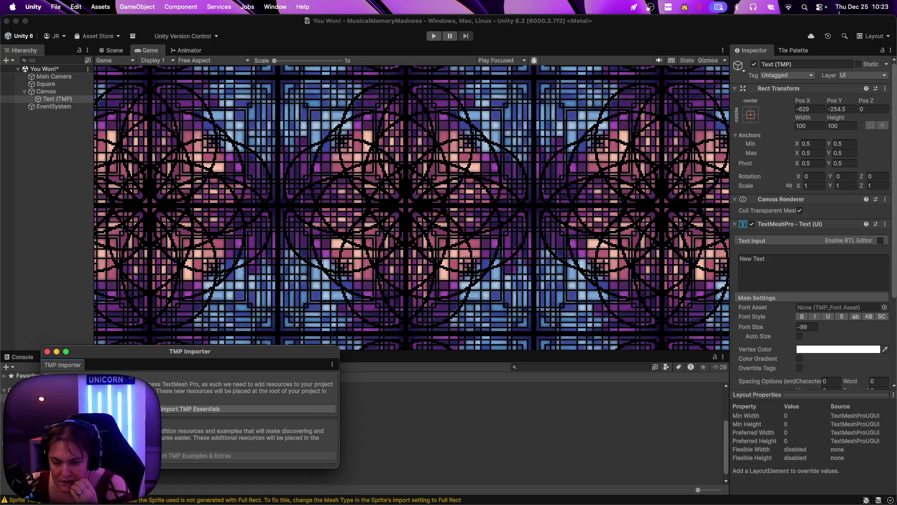
click(174, 411)
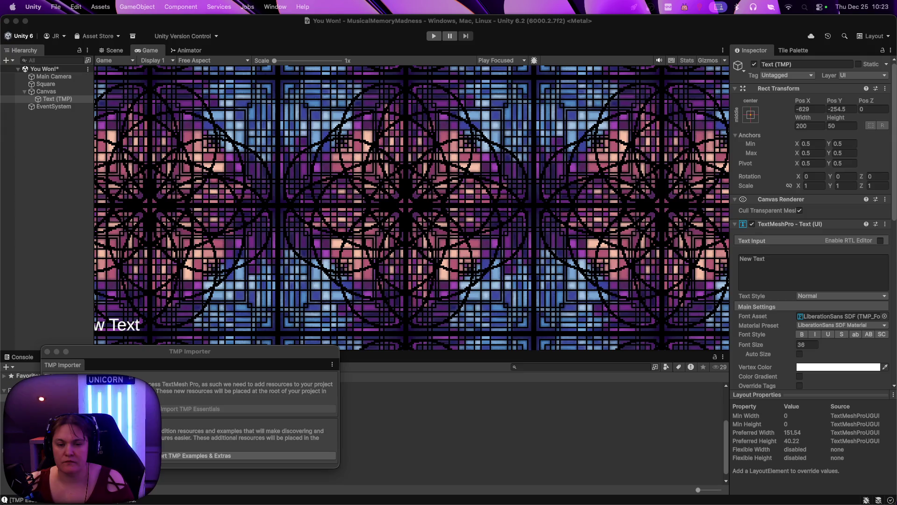
Enter the text 'You are amazing! I'm proud of you.' in the Text Input field
click(766, 271)
text(You are )
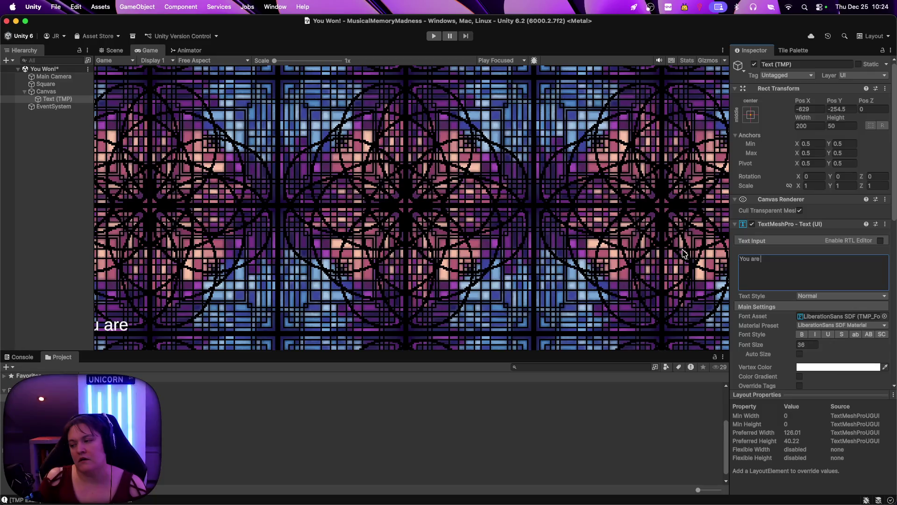
text(AMAZING)
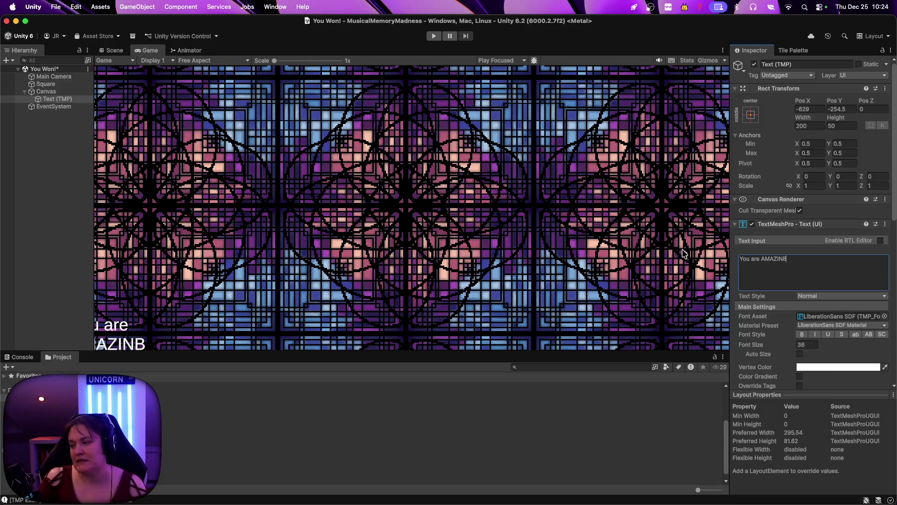
key(BackSpace)
key(BackSpace)
key(BackSpace)
key(BackSpace)
key(BackSpace)
key(BackSpace)
text(amazing!)
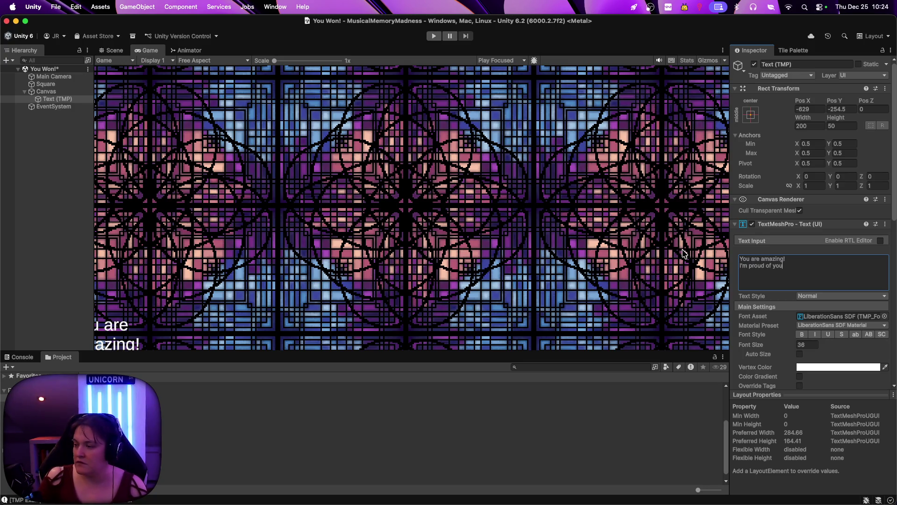
text(.)
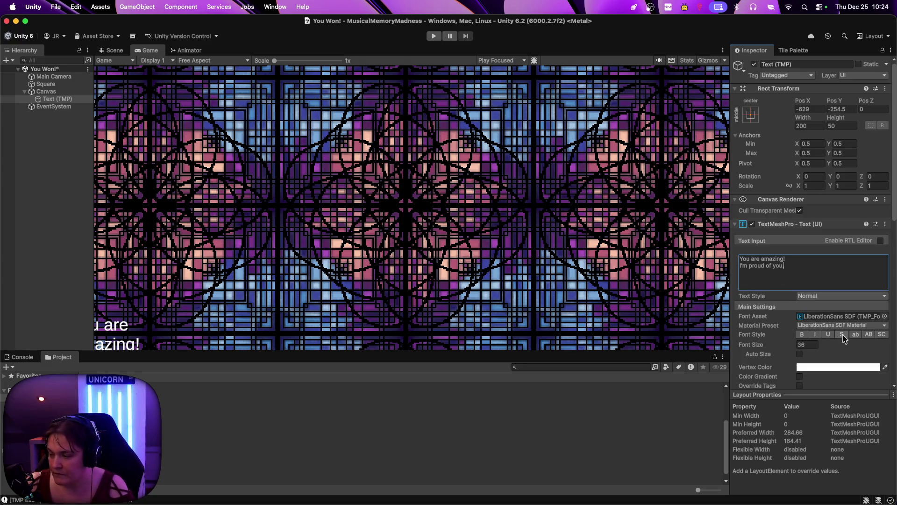
drag(791, 278, 725, 242)
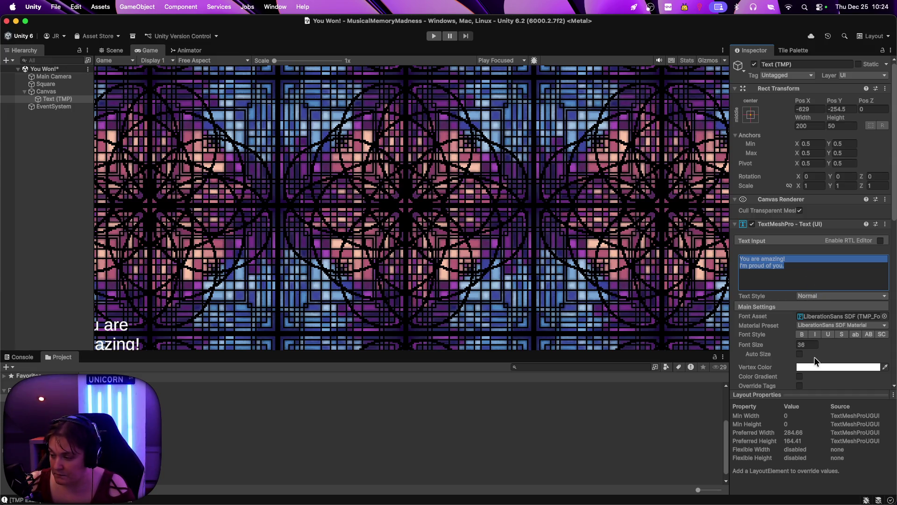
Toggle Auto Size on and back off, leaving the font size at 36
click(800, 354)
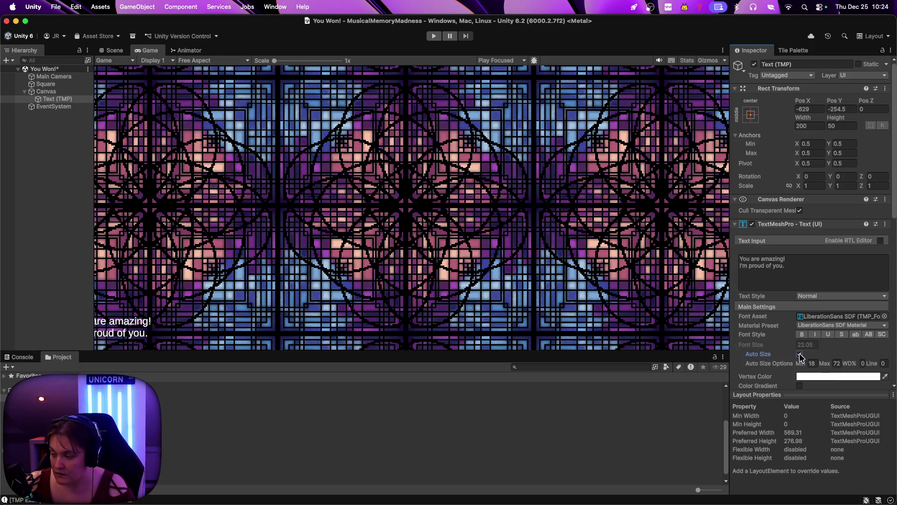
click(800, 354)
click(800, 354)
click(800, 354)
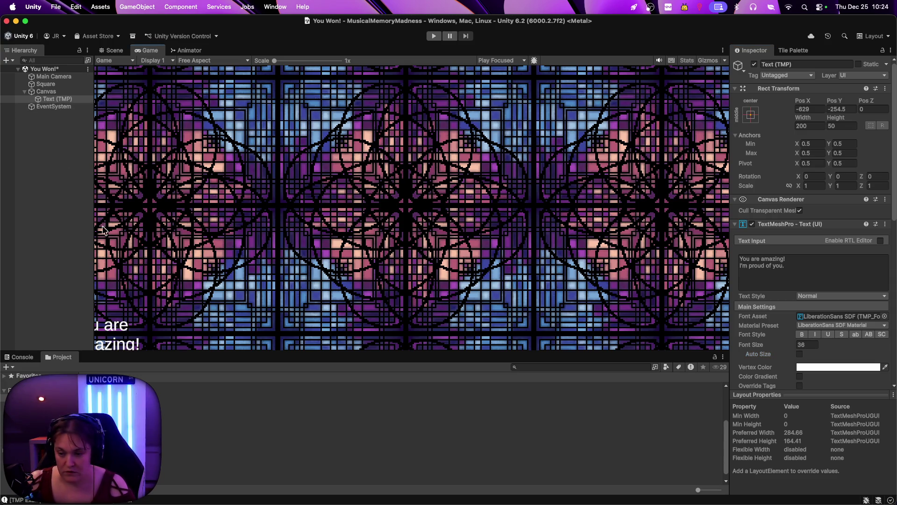
In the Scene view, select the text and move it lower
click(112, 50)
scroll(292, 278, down, 3)
scroll(292, 278, down, 10)
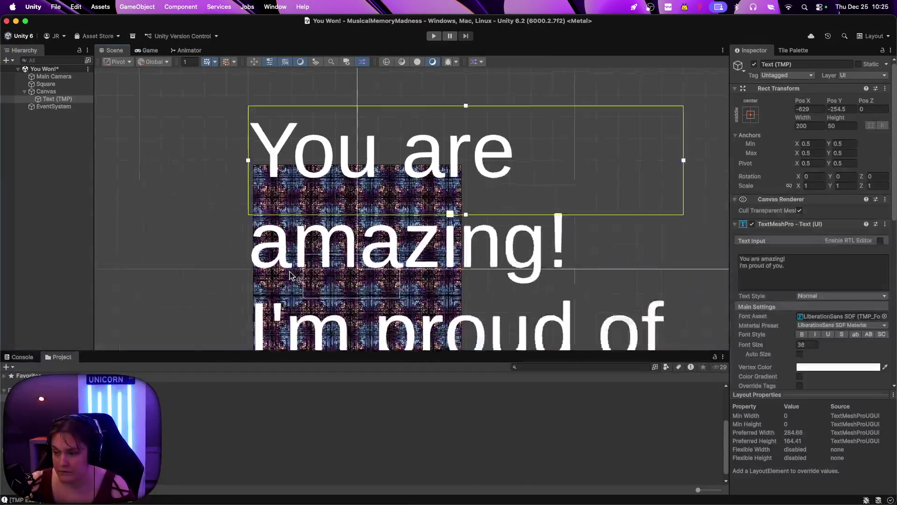
scroll(345, 319, up, 5)
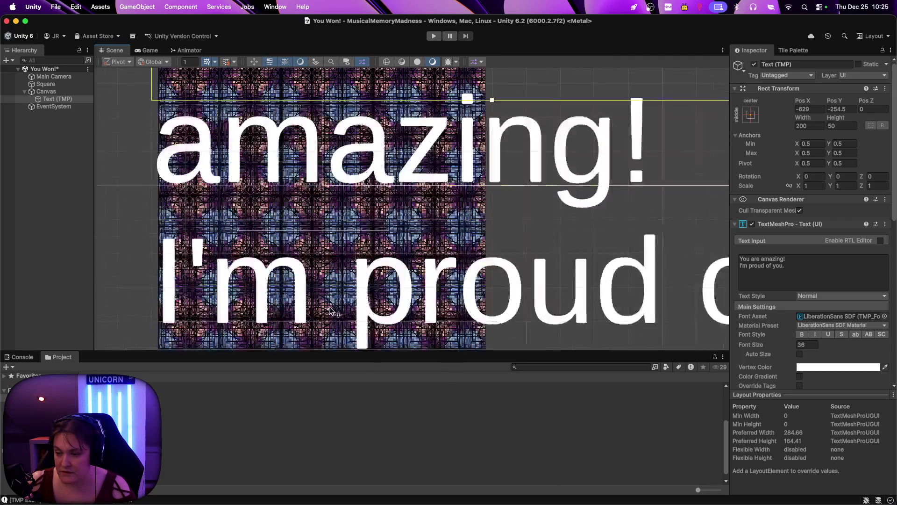
scroll(350, 299, down, 5)
scroll(166, 130, up, 5)
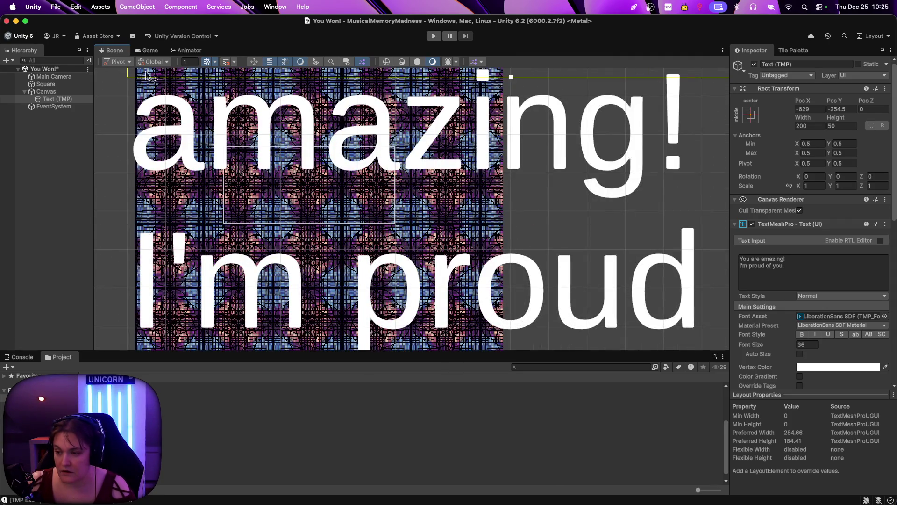
scroll(220, 138, down, 4)
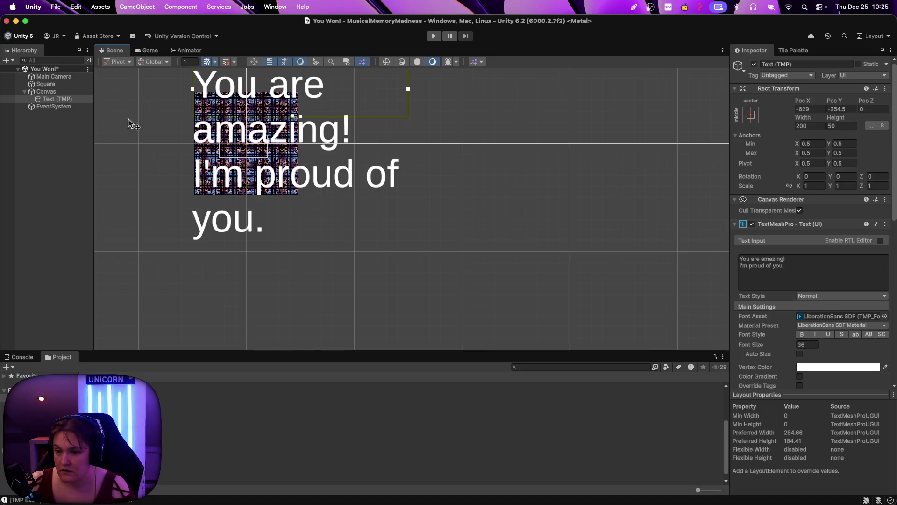
click(74, 101)
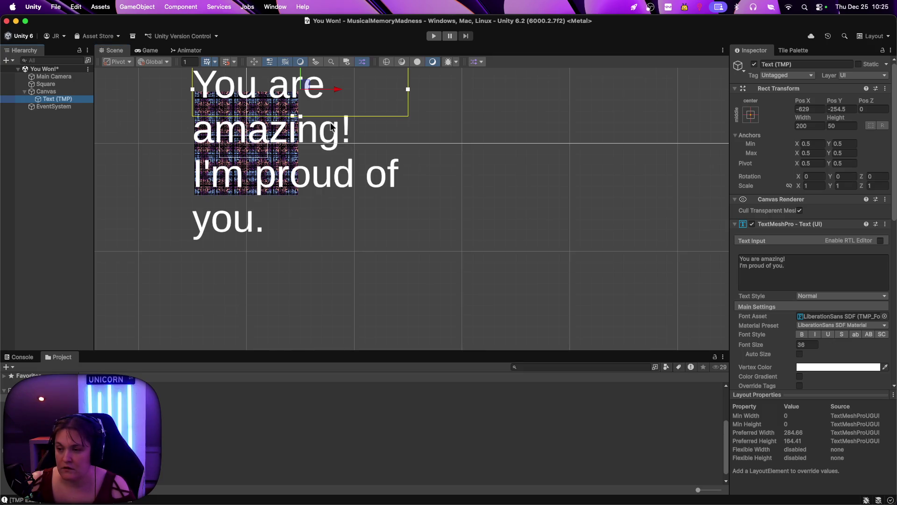
drag(305, 89, 304, 129)
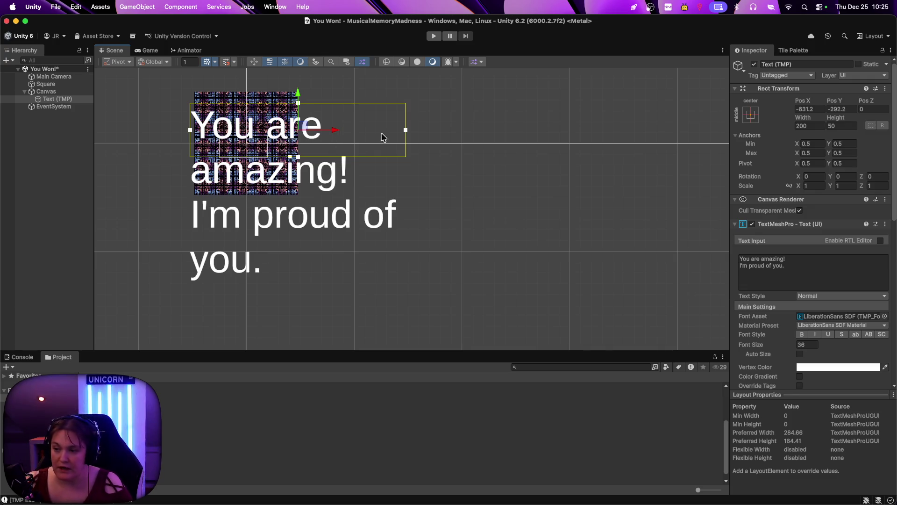
Widen and heighten the text box so the message wraps onto two lines, then snap it to the grid
mouse_move(405, 129)
mouse_down()
mouse_move(342, 132)
mouse_move(572, 148)
mouse_move(593, 184)
mouse_move(577, 185)
mouse_up()
drag(383, 157, 383, 208)
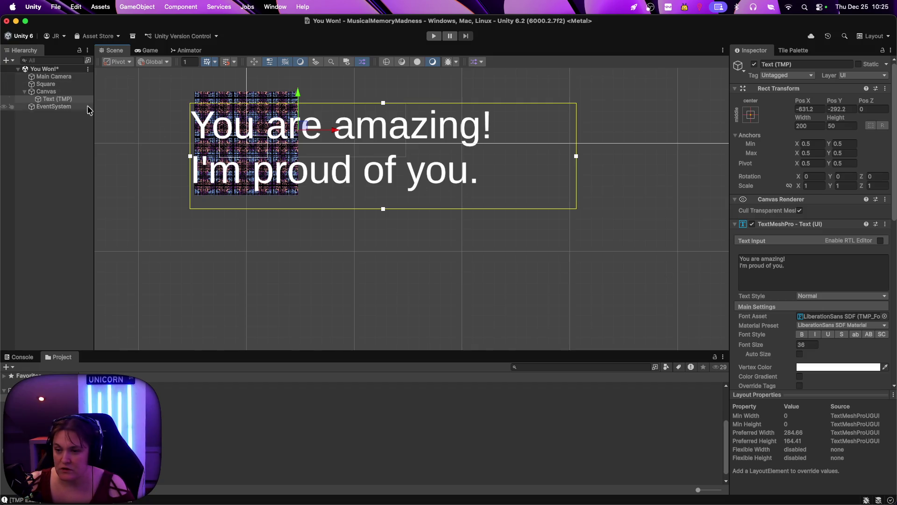
right_click(362, 164)
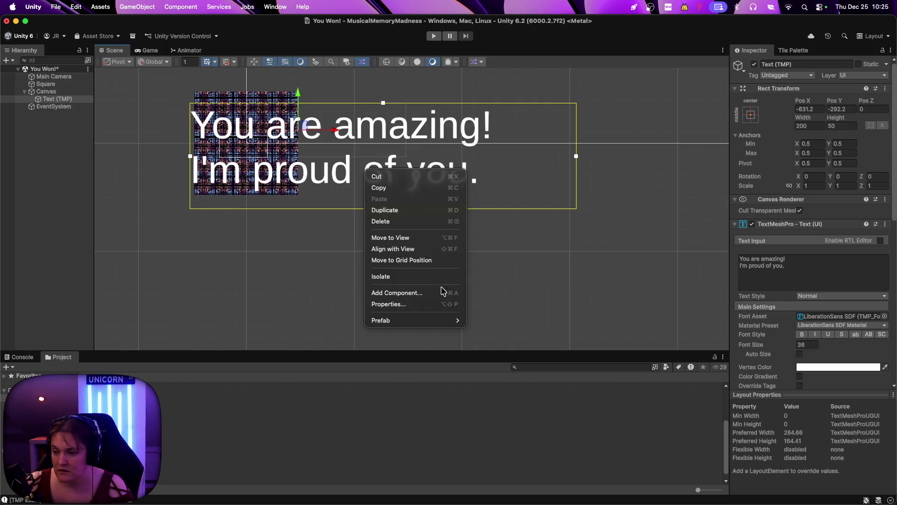
click(430, 260)
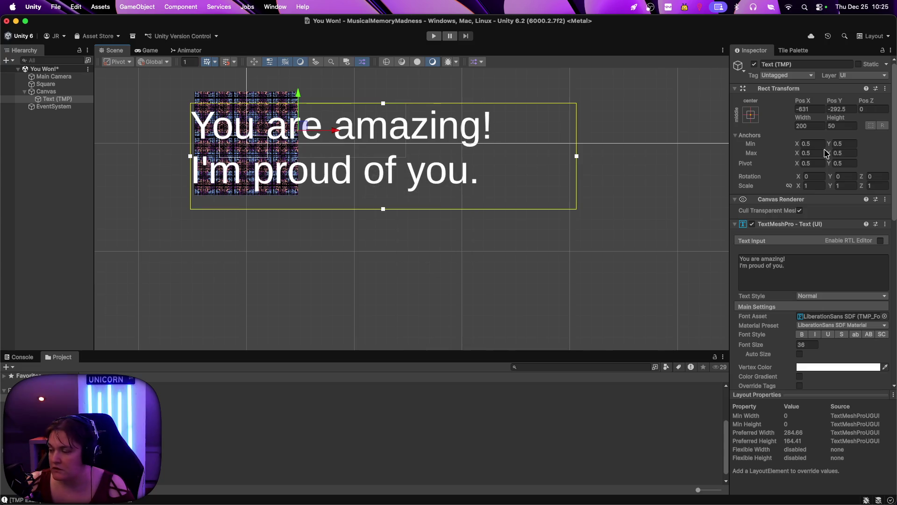
Keep the middle-centre anchor preset and preview the text in the Game view
click(751, 117)
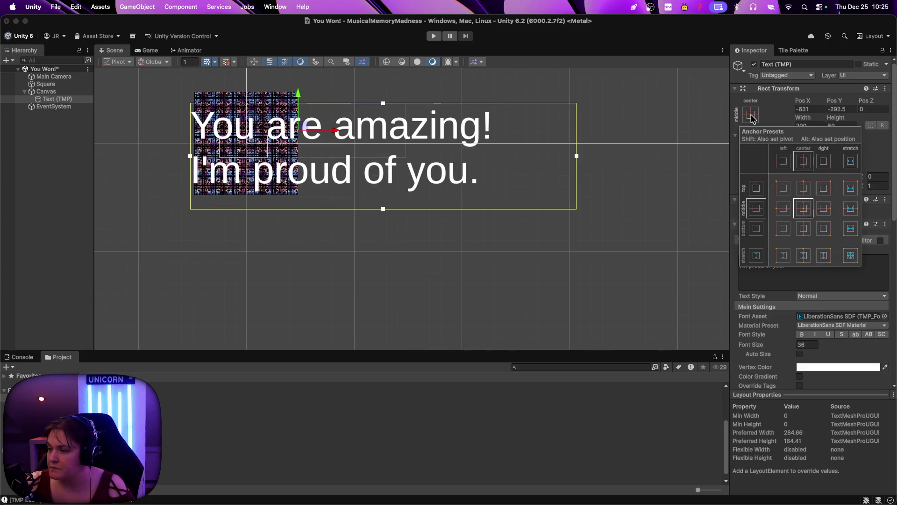
click(805, 212)
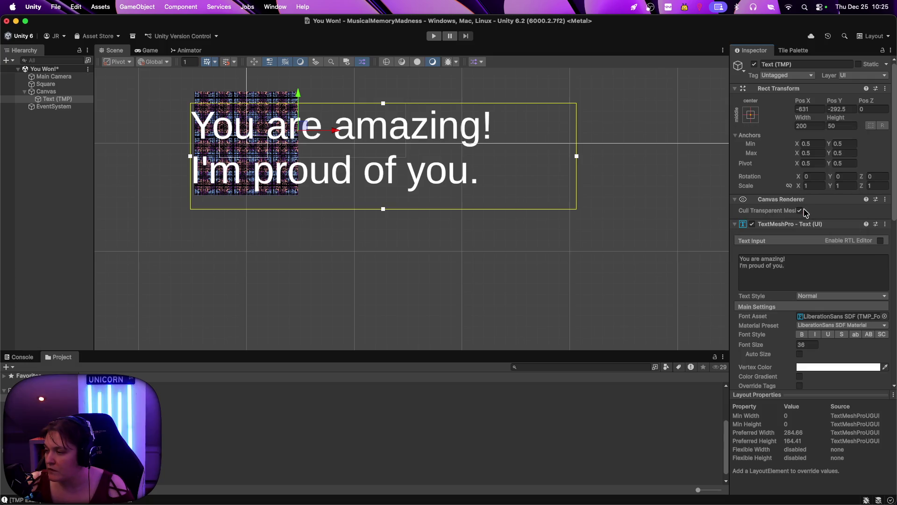
click(357, 124)
click(149, 50)
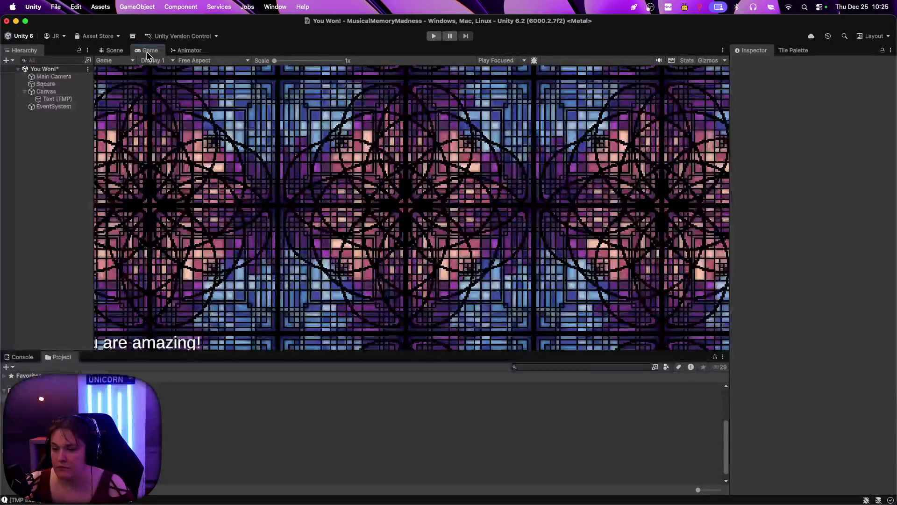
Set the message's TextMeshPro Text Style to Title after checking its font and material presets
click(112, 50)
click(292, 143)
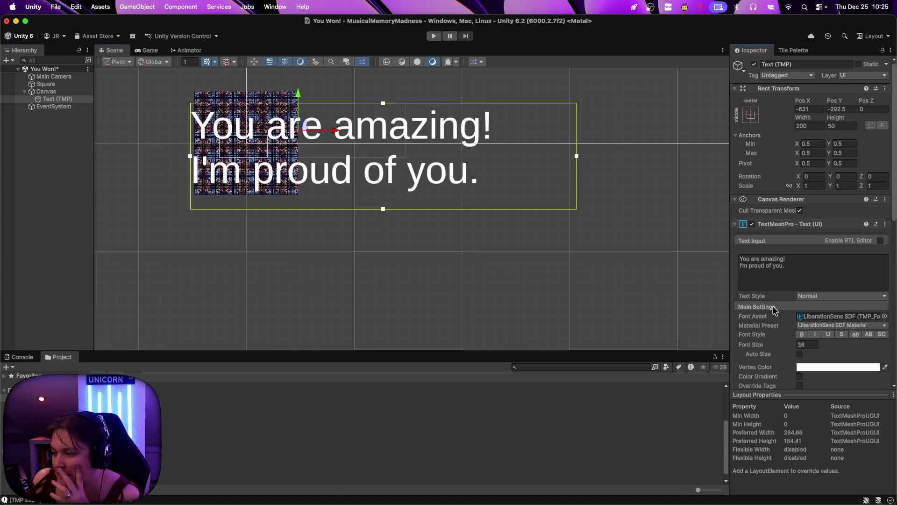
click(812, 316)
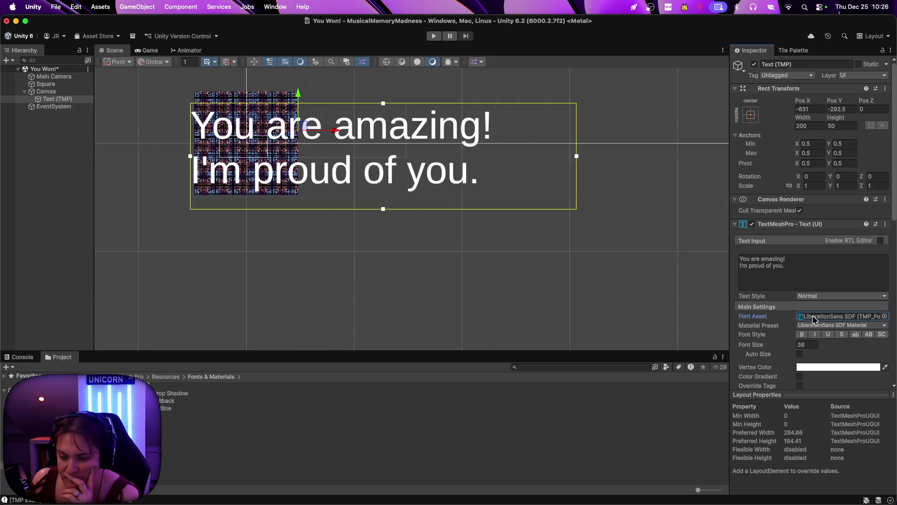
click(836, 326)
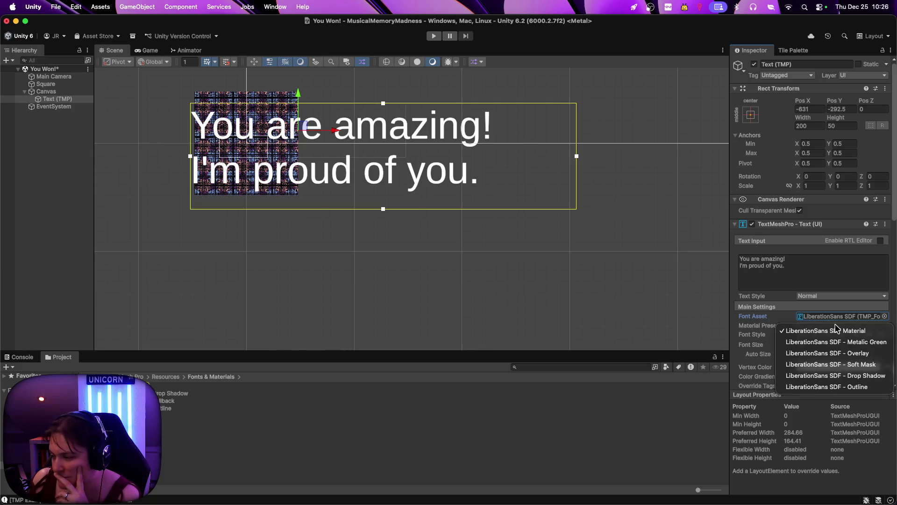
click(757, 326)
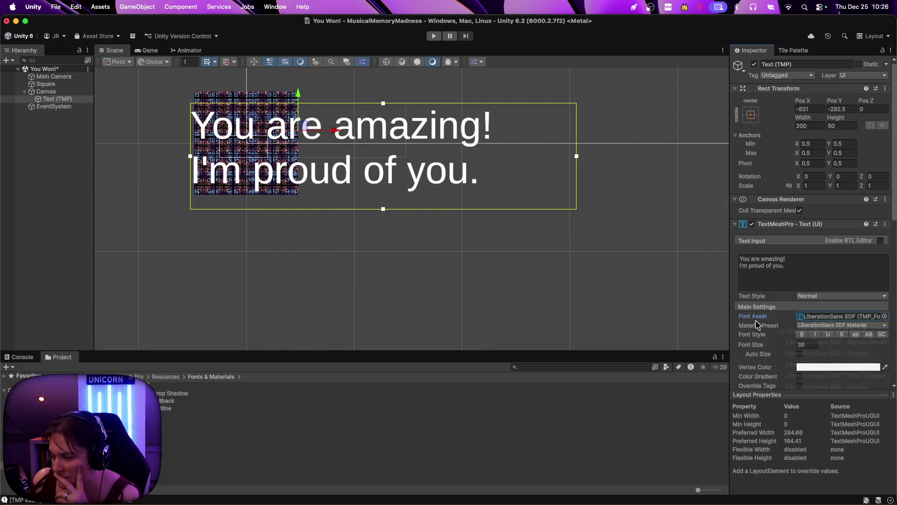
click(806, 298)
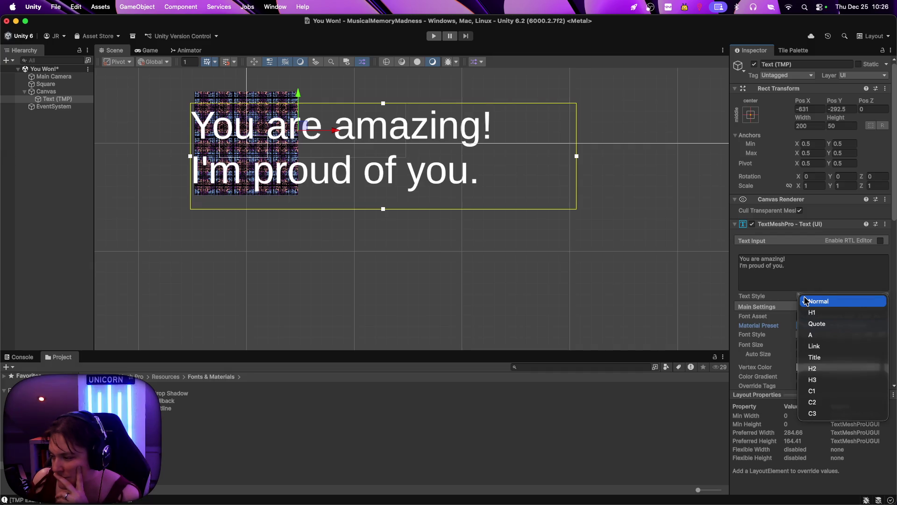
click(821, 358)
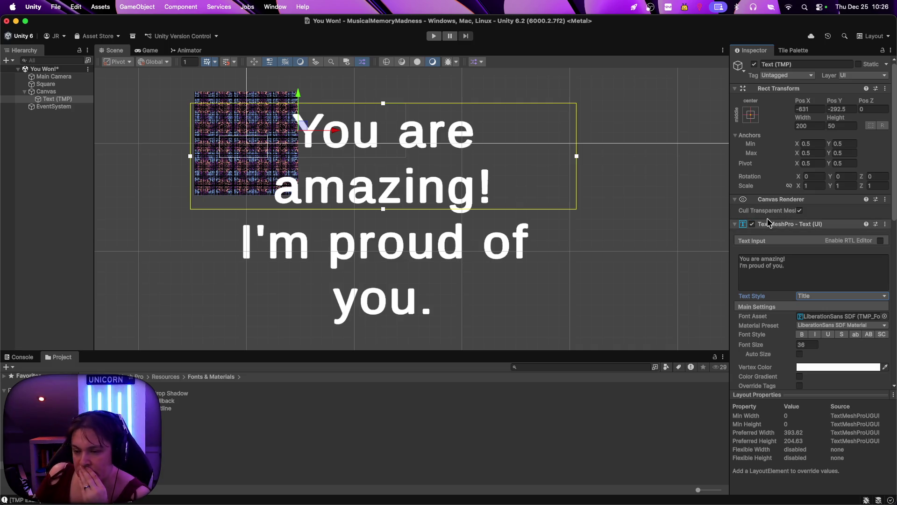
click(72, 91)
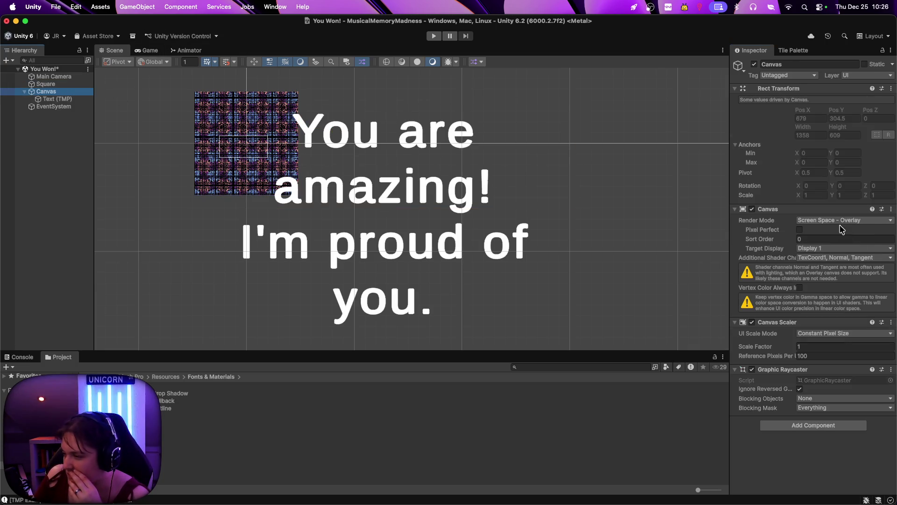
Set the Canvas Render Mode to Screen Space - Camera with Main Camera as Render Camera
click(836, 223)
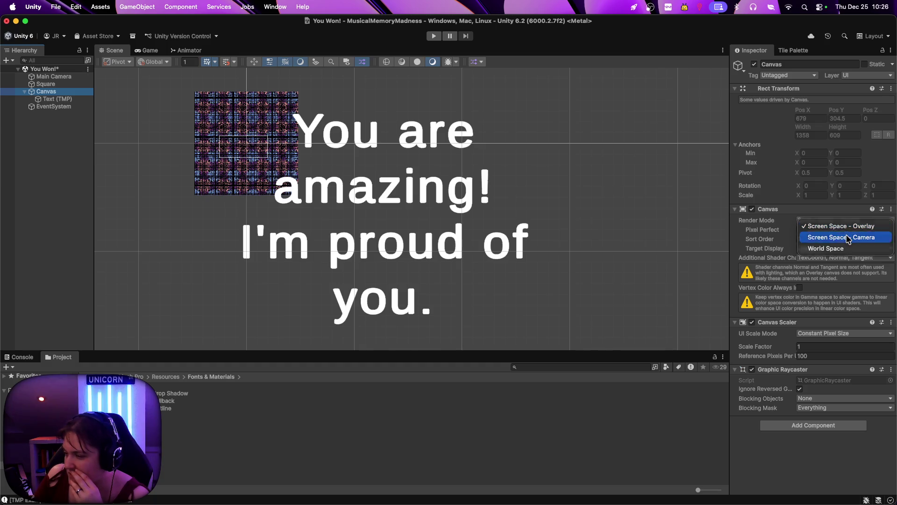
click(848, 237)
mouse_move(53, 77)
mouse_down()
mouse_move(865, 224)
mouse_move(836, 243)
mouse_up()
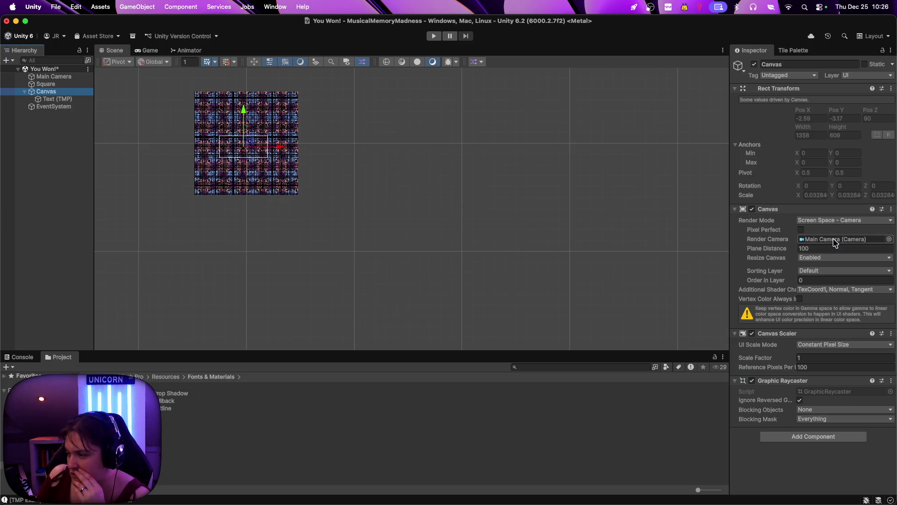
scroll(231, 147, up, 2)
scroll(229, 146, up, 6)
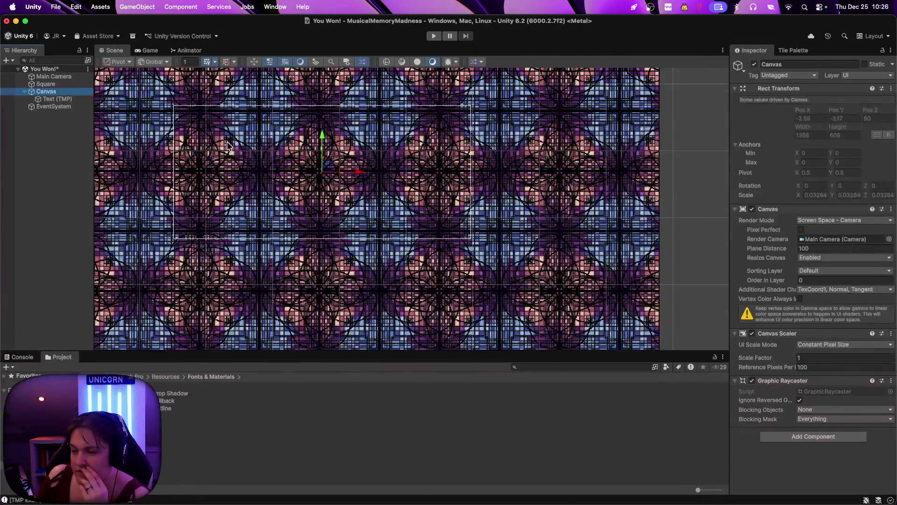
scroll(229, 146, up, 1)
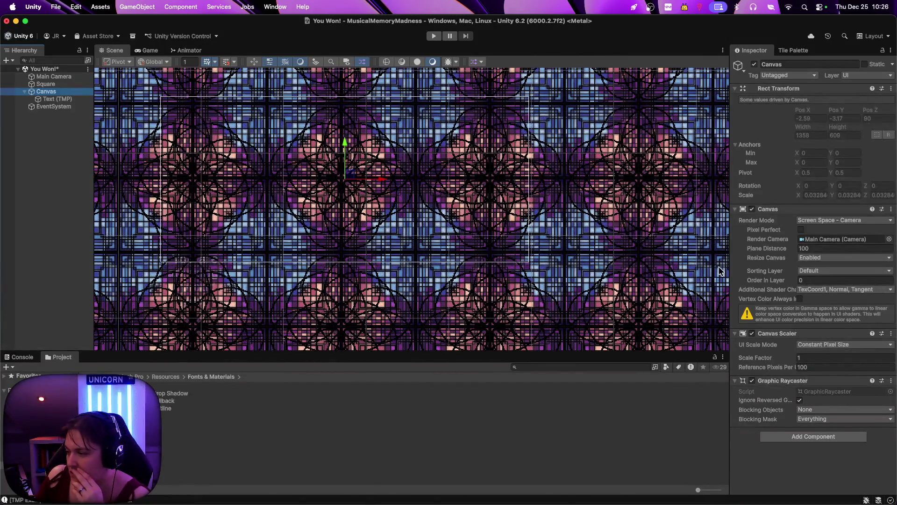
Leave canvas resizing Enabled and open the sorting layer settings to add a layer
click(820, 259)
click(819, 265)
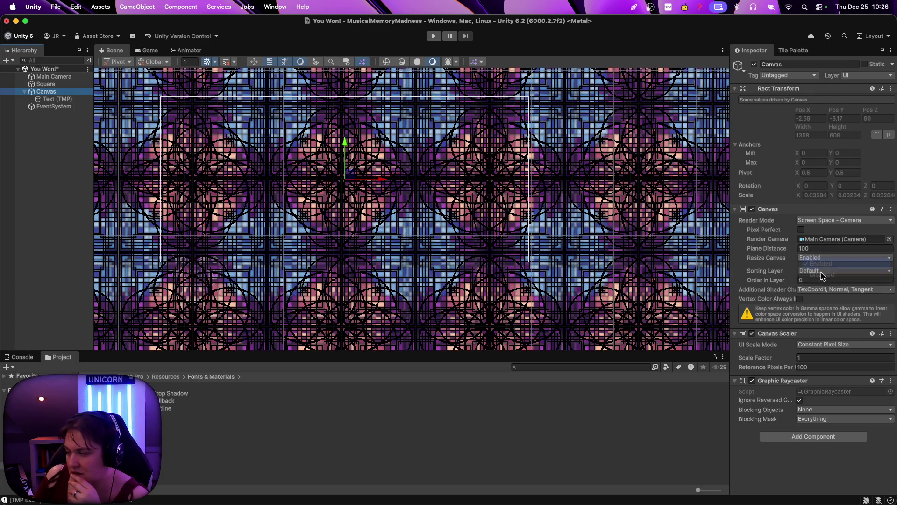
click(819, 273)
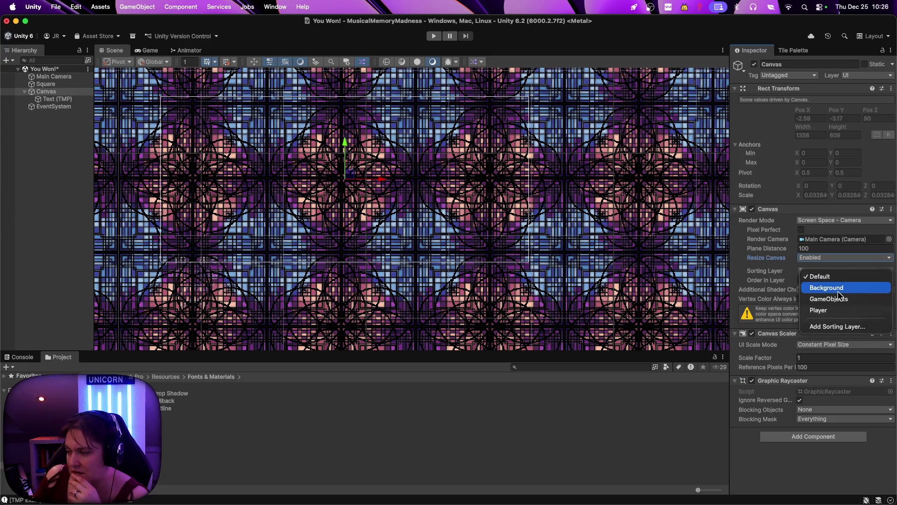
click(838, 326)
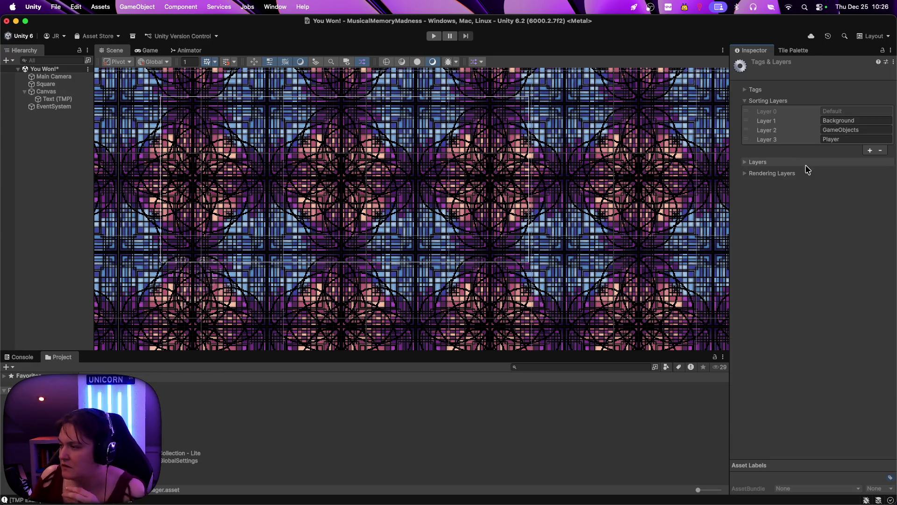
Add a new sorting layer named UI
click(869, 151)
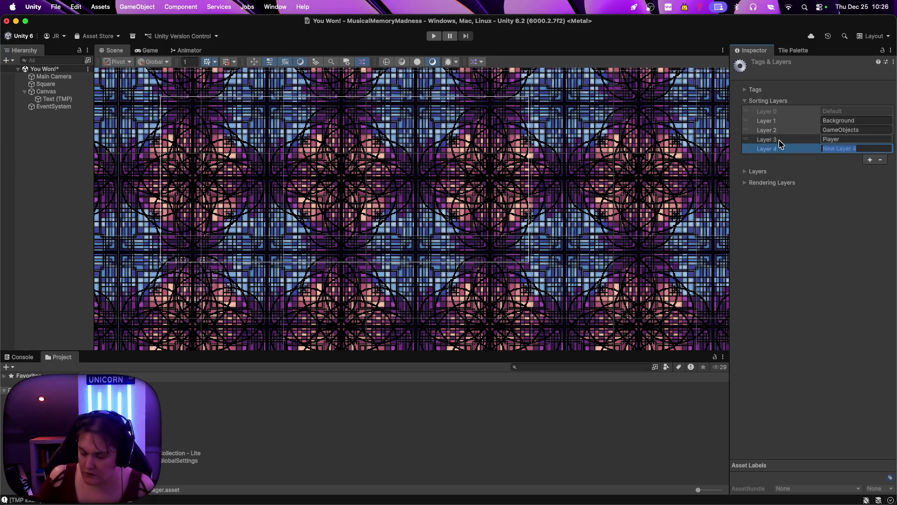
text(UI)
click(744, 182)
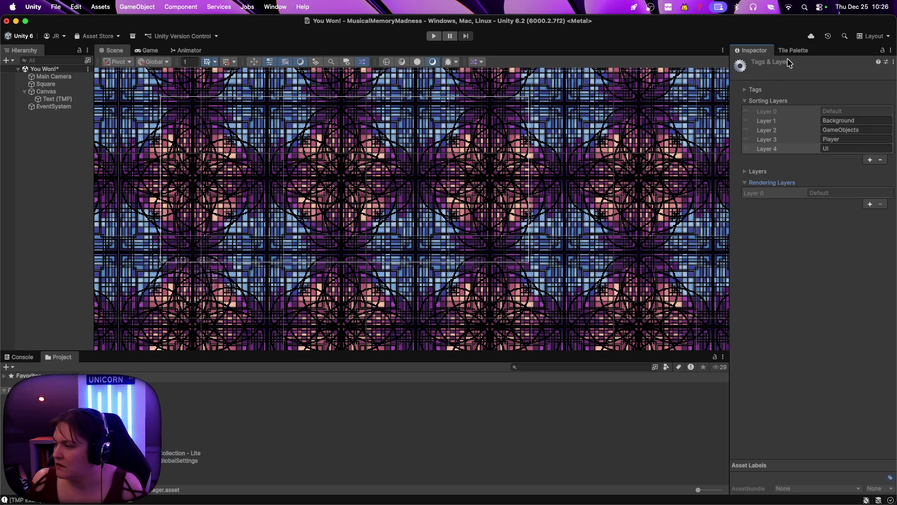
click(823, 70)
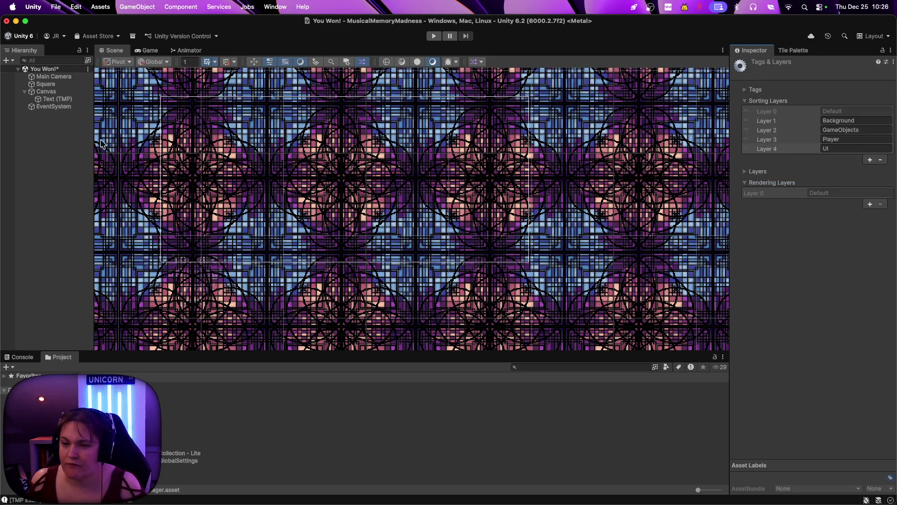
Set the Canvas's Sorting Layer to UI
click(46, 92)
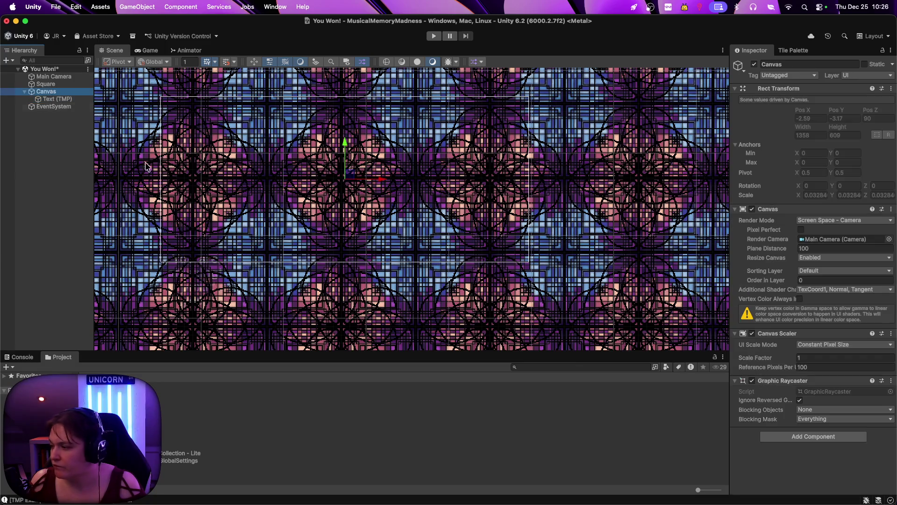
click(817, 270)
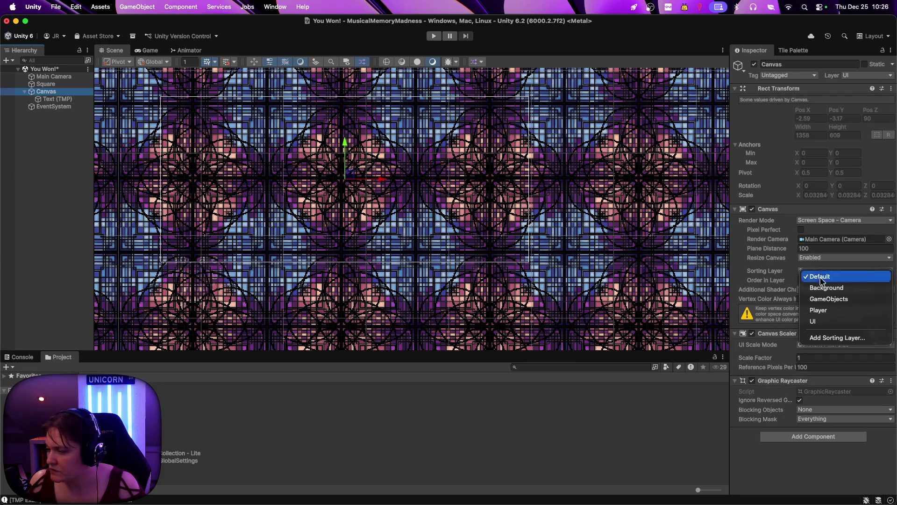
click(827, 322)
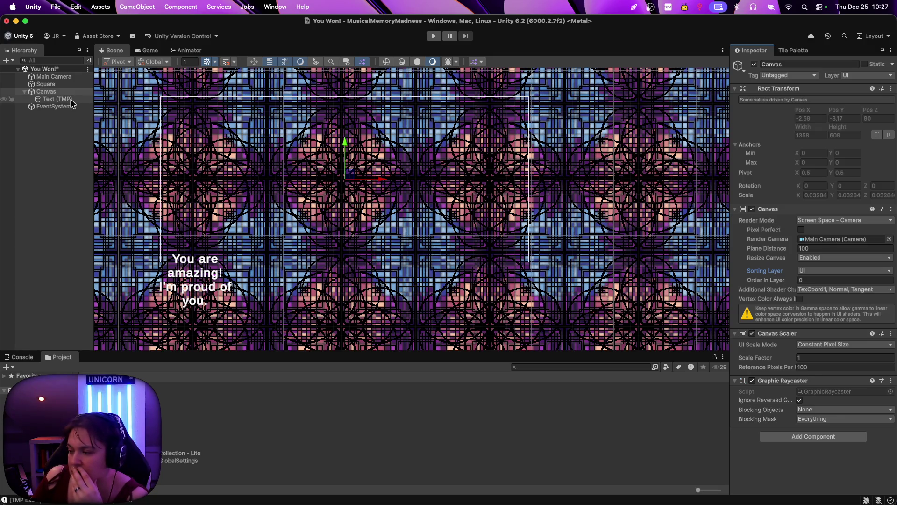
click(223, 289)
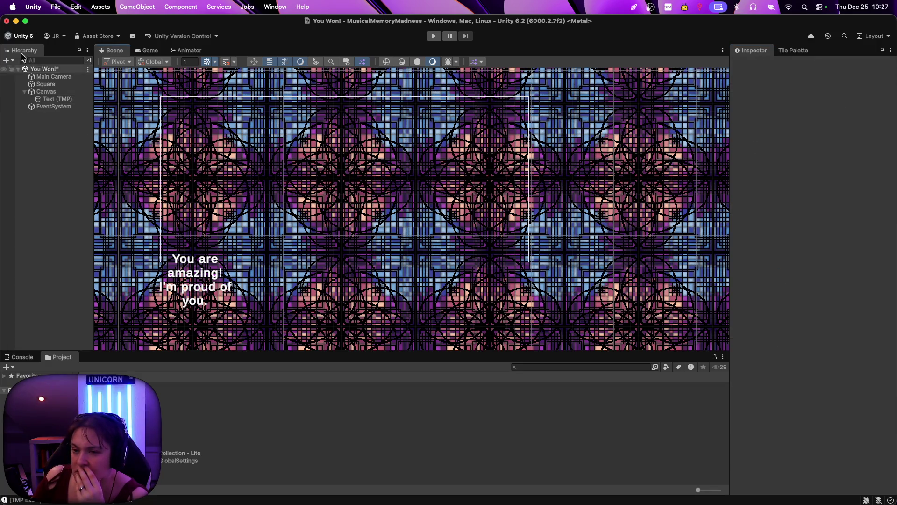
click(47, 91)
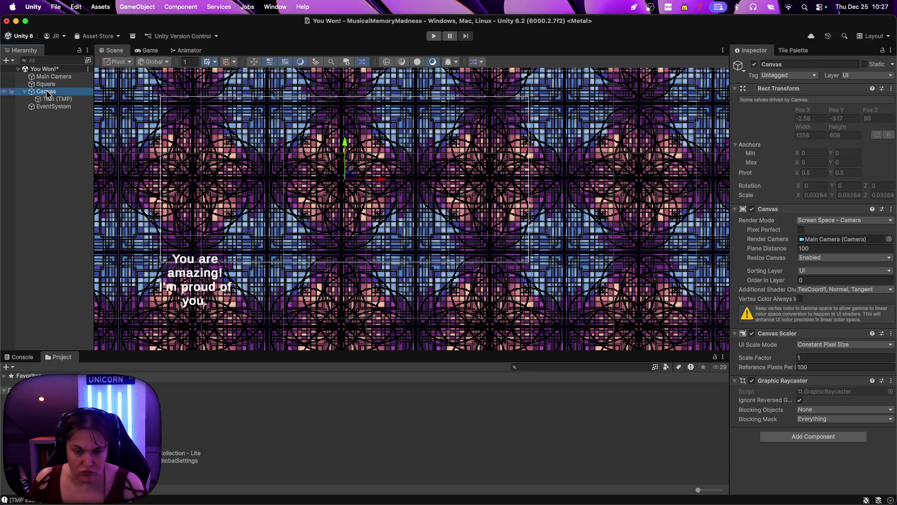
Switch to the Move tool, select Text (TMP) and show its Rect Transform anchor presets
scroll(209, 283, down, 3)
key(w)
click(304, 214)
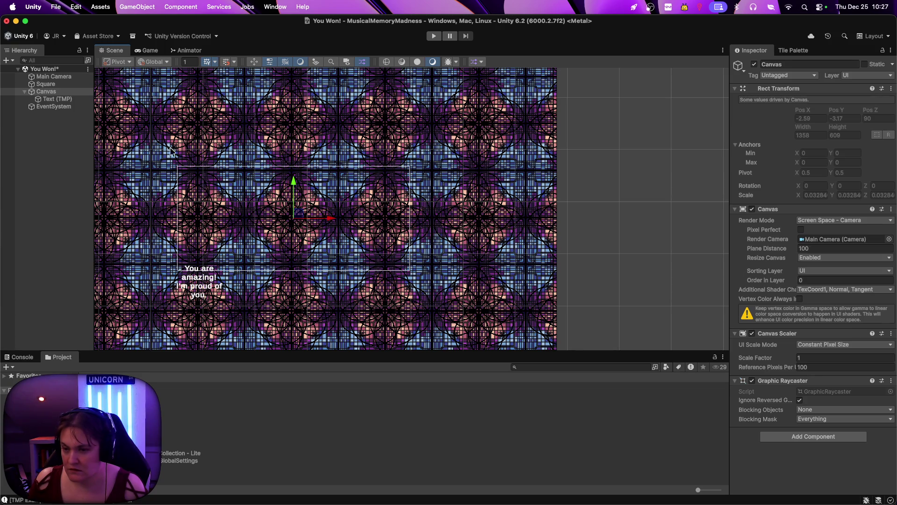
click(52, 100)
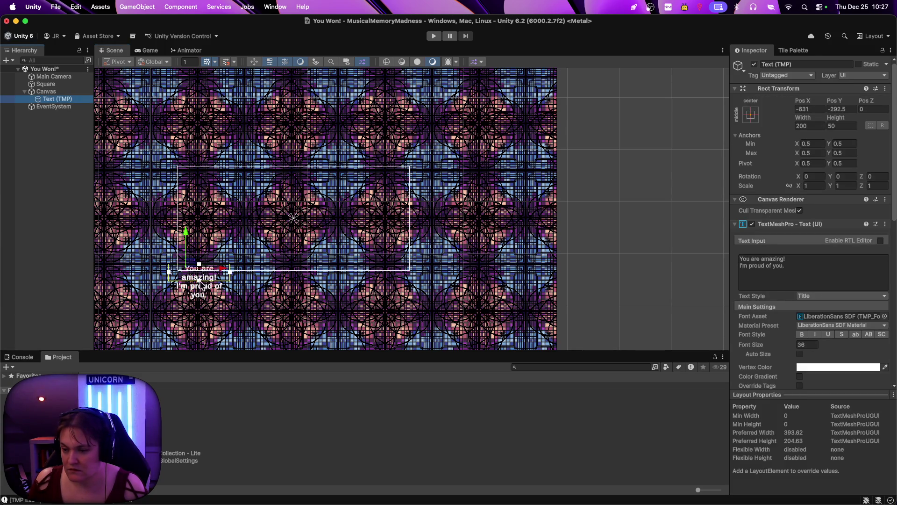
click(69, 92)
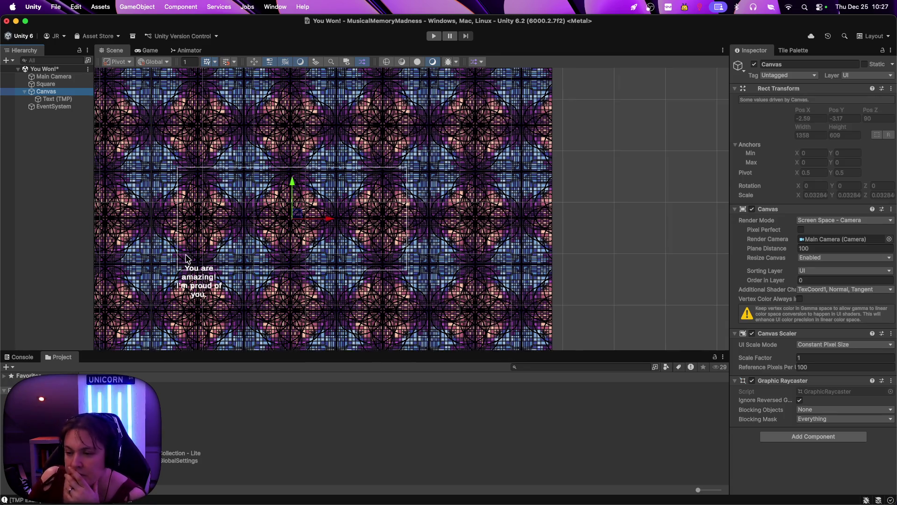
scroll(187, 260, up, 5)
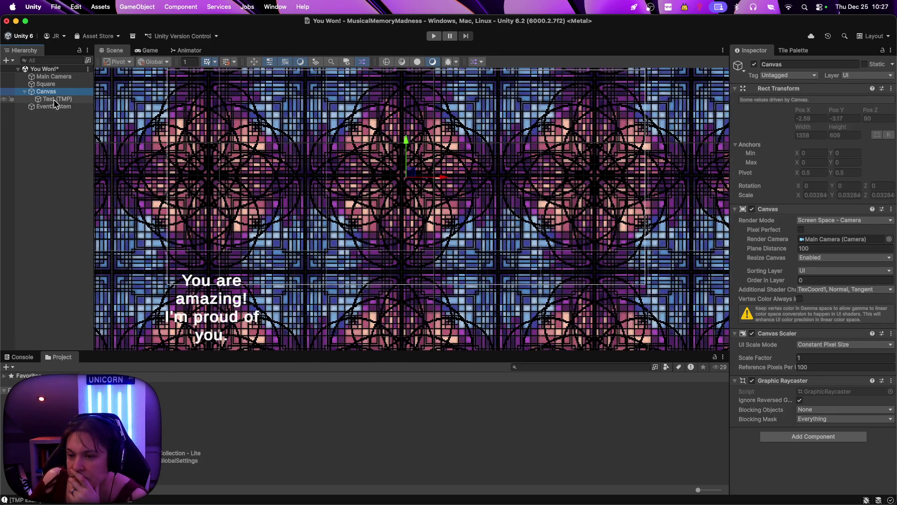
click(55, 99)
click(750, 115)
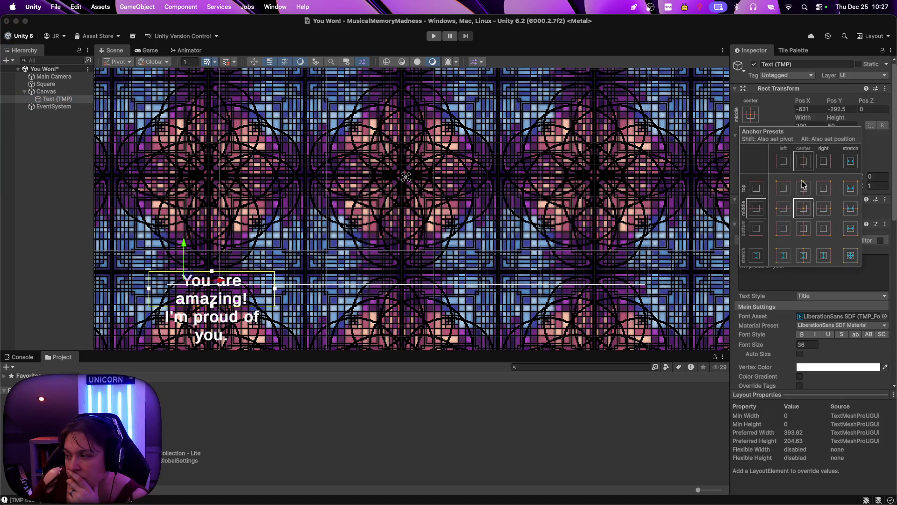
Anchor the text to middle centre and enable Cull Transparent Mesh on its Canvas Renderer
click(803, 212)
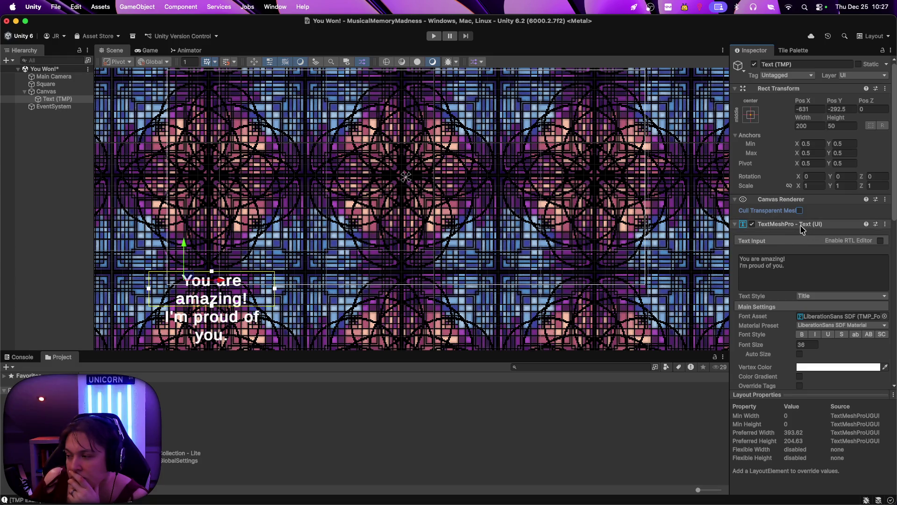
click(801, 226)
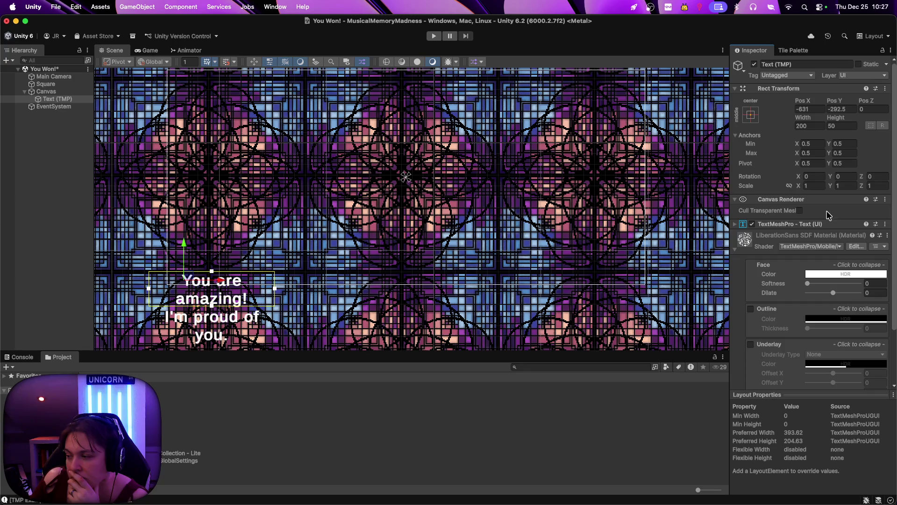
click(798, 225)
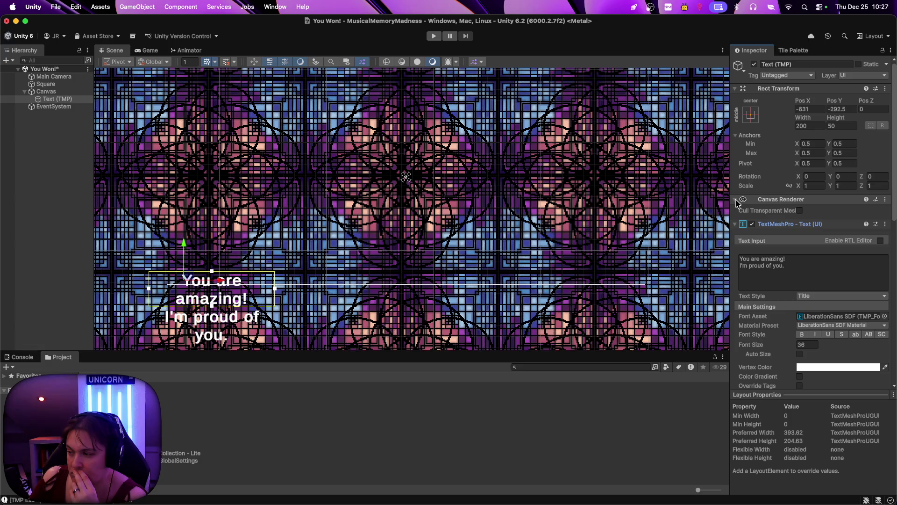
click(736, 200)
click(736, 200)
click(800, 210)
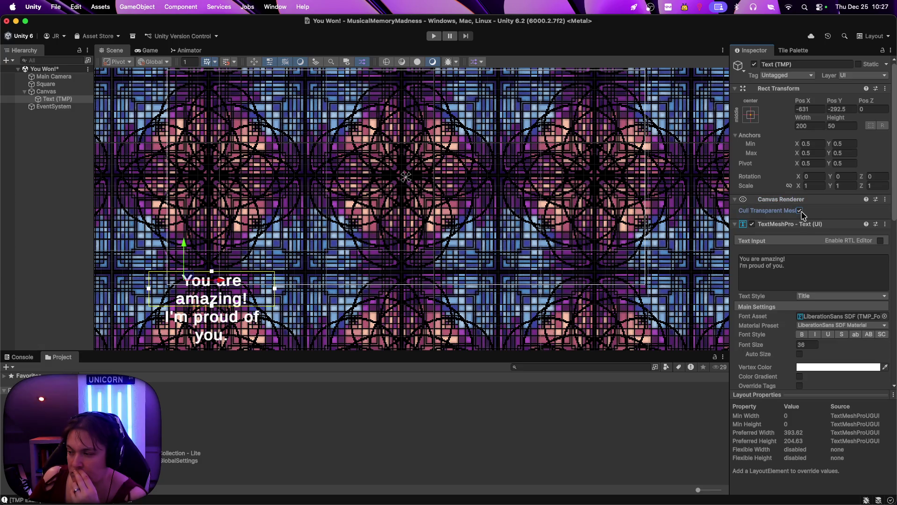
click(736, 200)
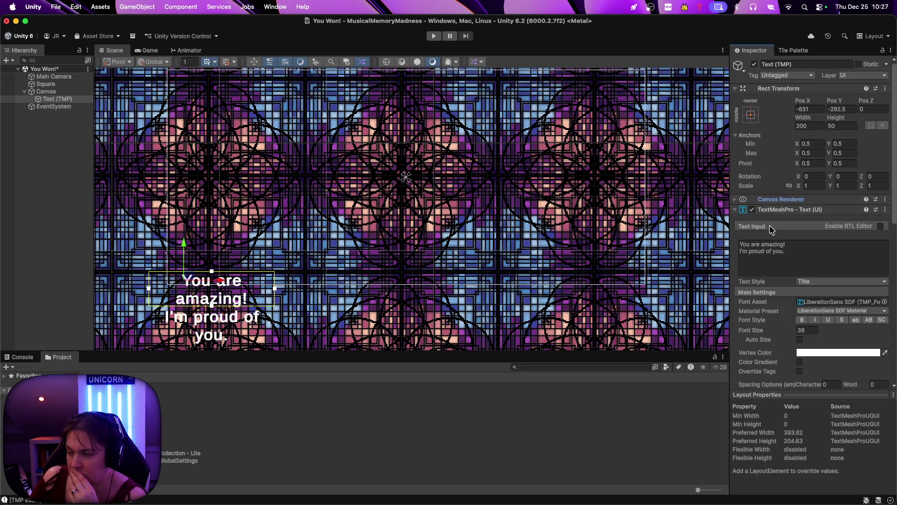
Keep the Title text style and turn on Auto Size for the message
click(810, 284)
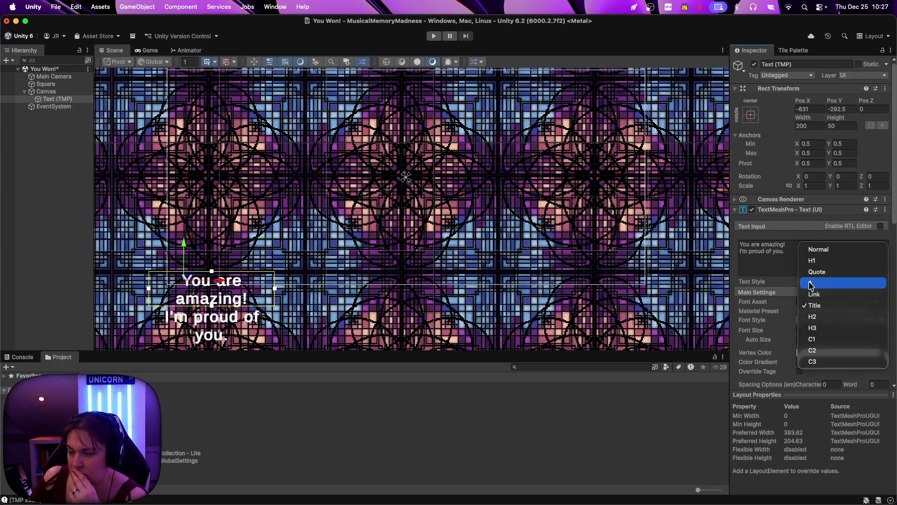
click(828, 312)
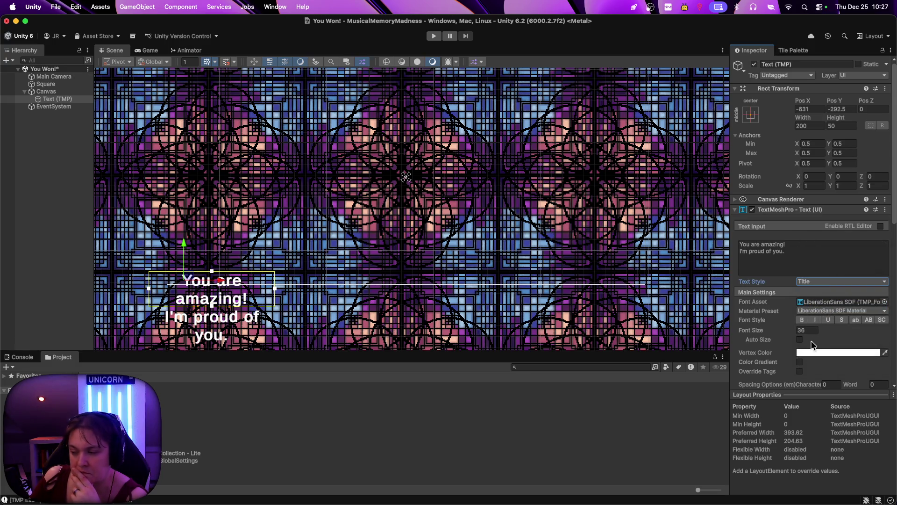
click(799, 340)
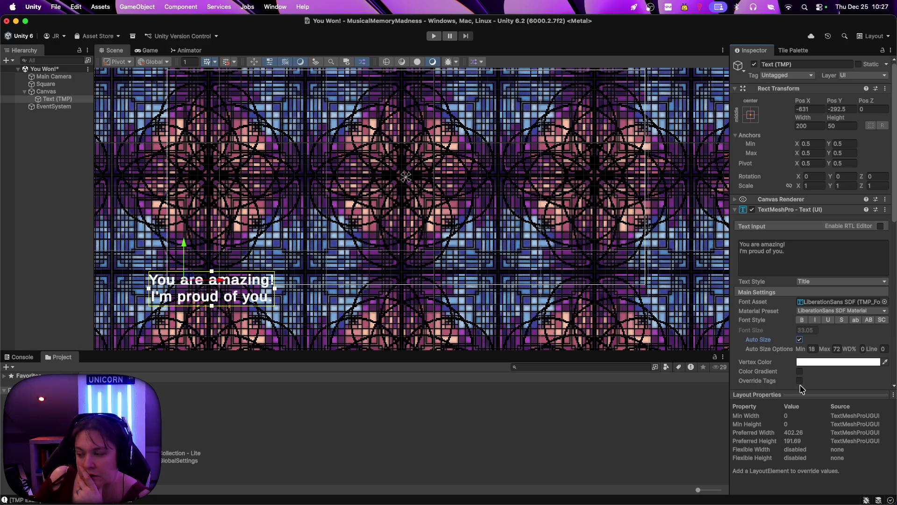
scroll(806, 386, down, 4)
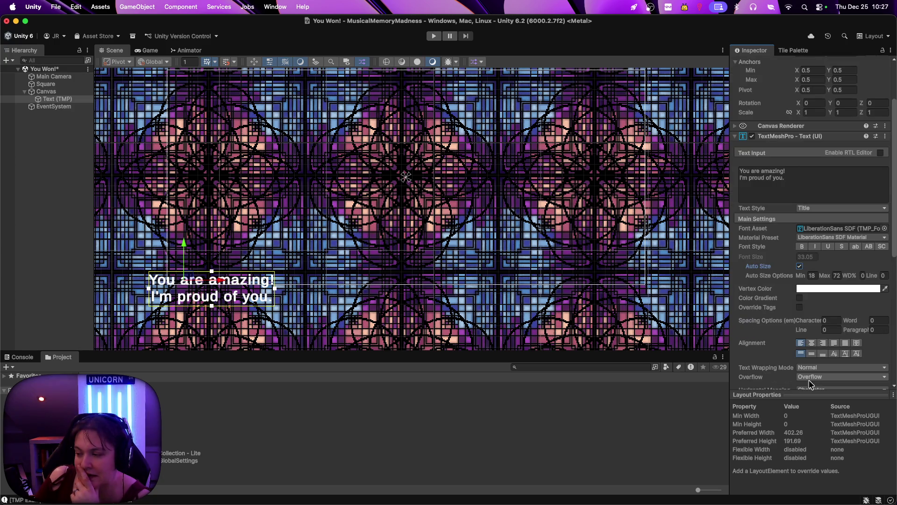
scroll(768, 366, down, 3)
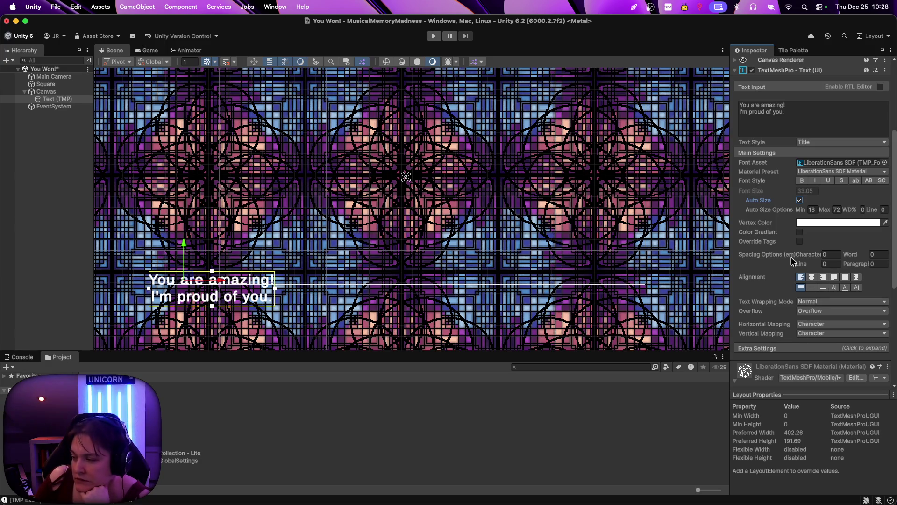
scroll(780, 298, down, 2)
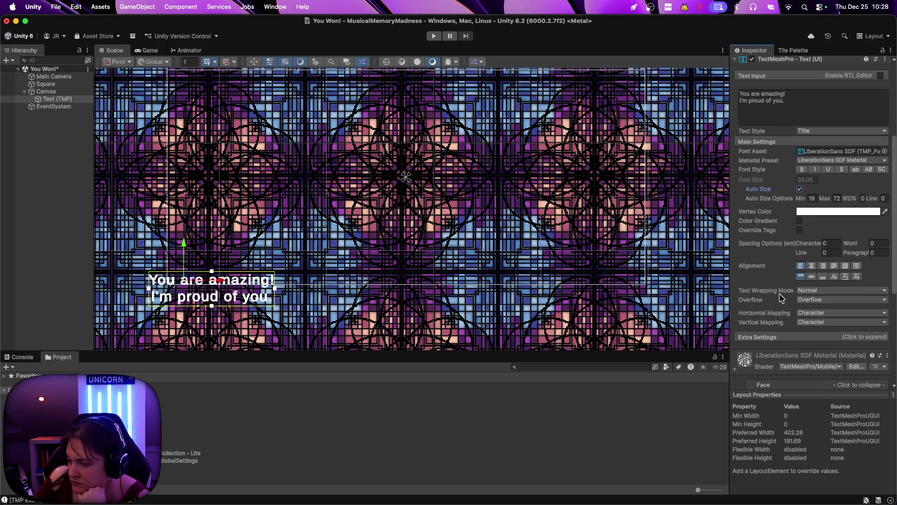
Keep Normal text wrapping, set Overflow to Scroll Rect, and view the Game tab
click(817, 292)
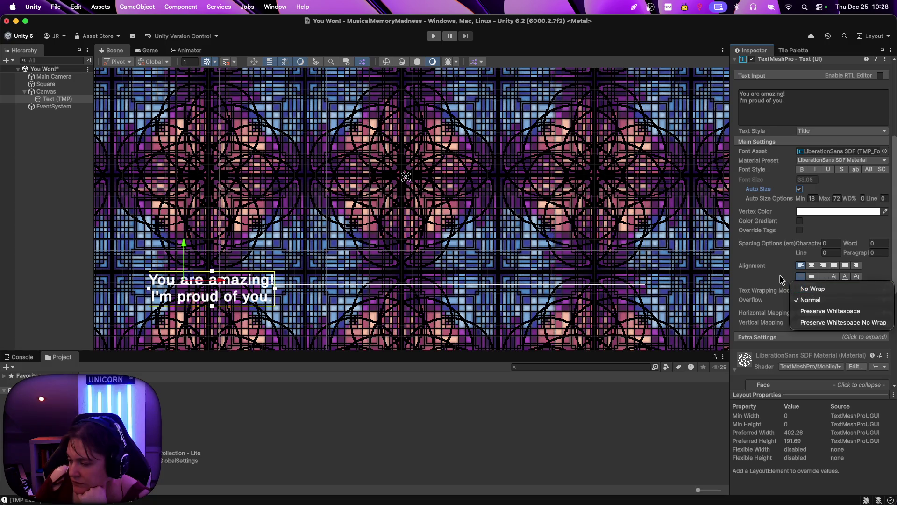
click(810, 300)
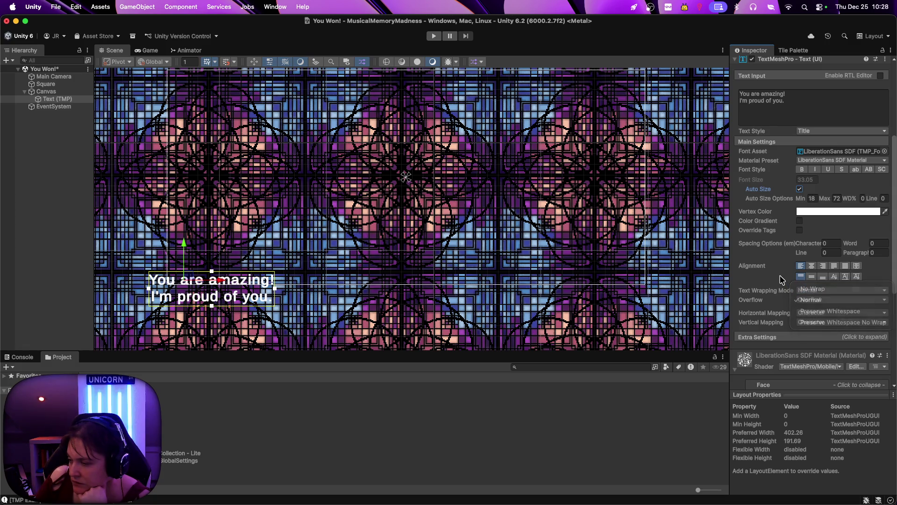
click(818, 300)
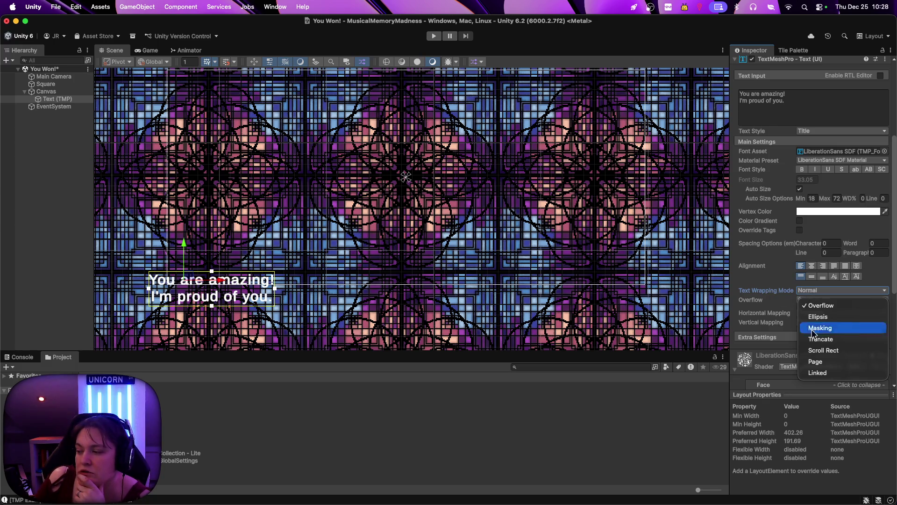
click(835, 351)
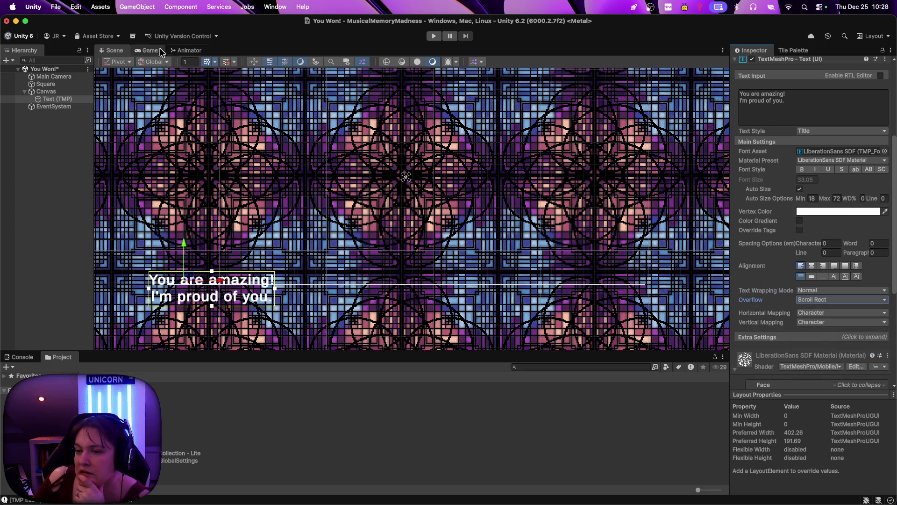
click(150, 50)
Play-test the You Won! scene, then stop and return to the Scene view
click(434, 36)
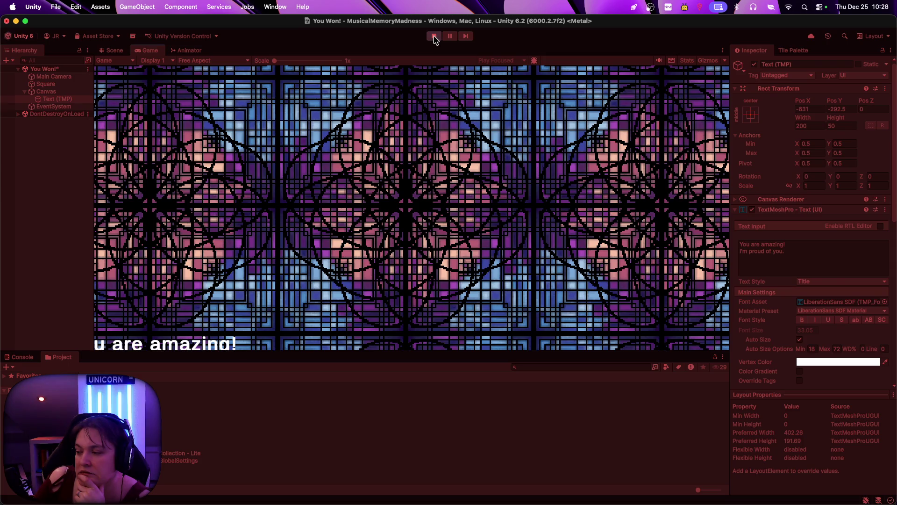
click(434, 36)
click(115, 50)
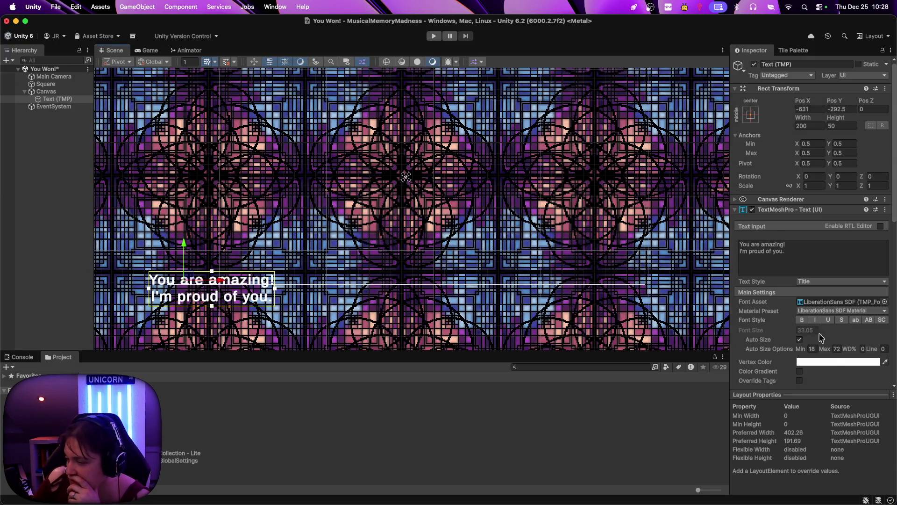
Change the message's Overflow setting from Scroll Rect back to Overflow
scroll(811, 369, down, 8)
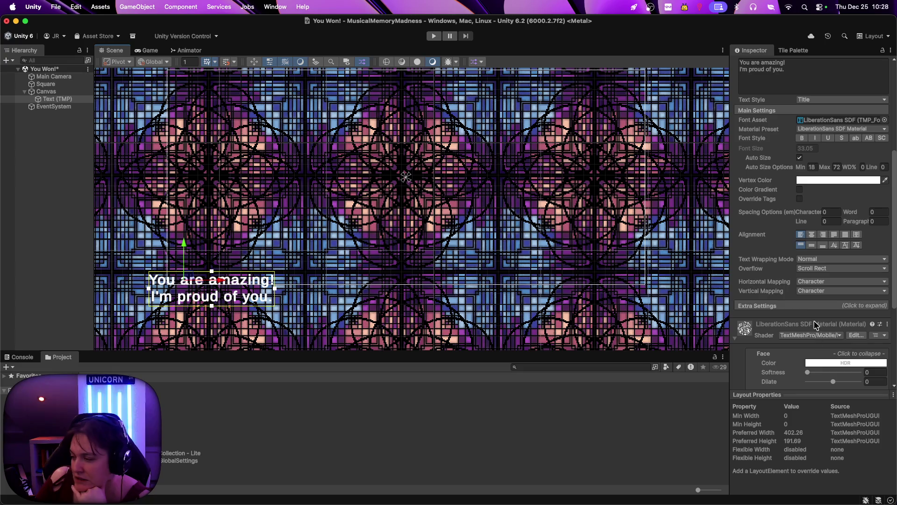
click(818, 269)
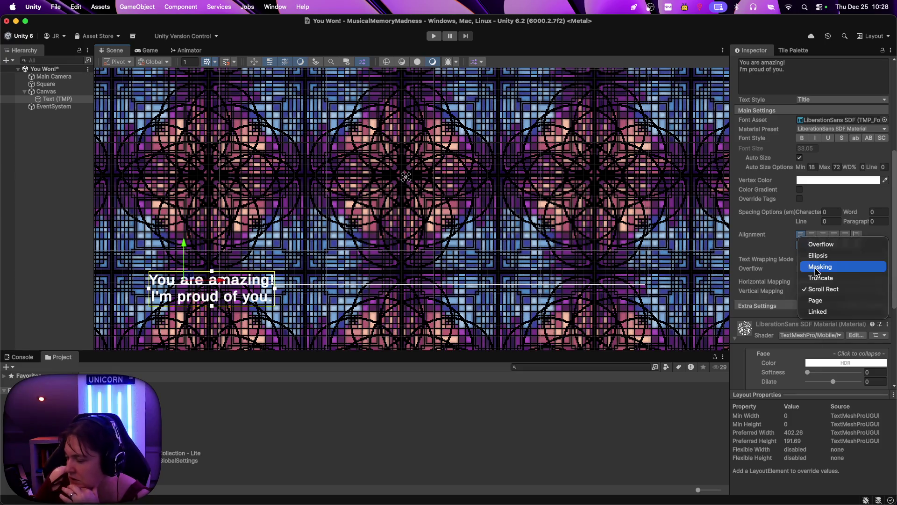
click(827, 244)
scroll(804, 262, up, 2)
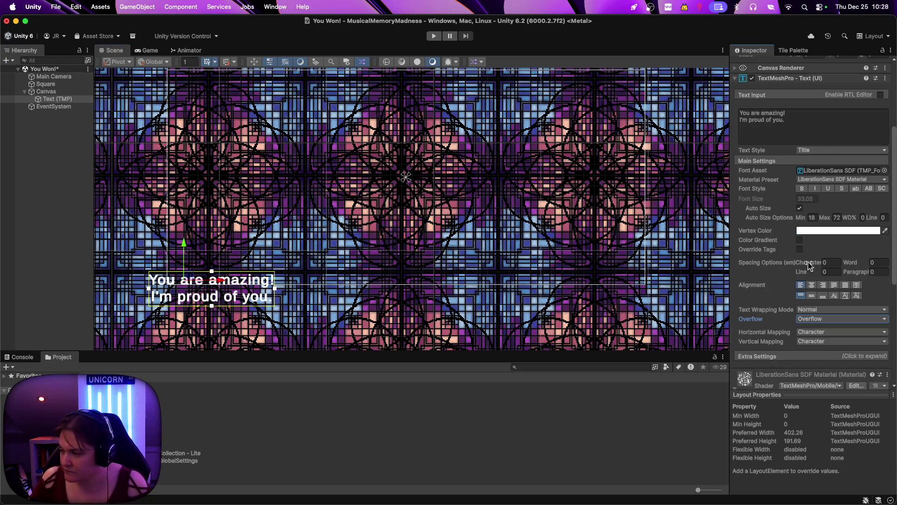
scroll(794, 327, down, 2)
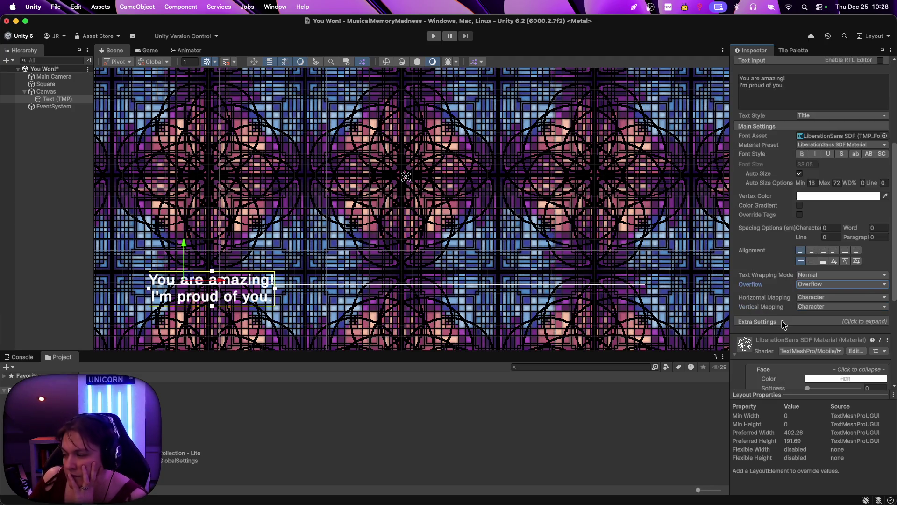
scroll(784, 315, down, 2)
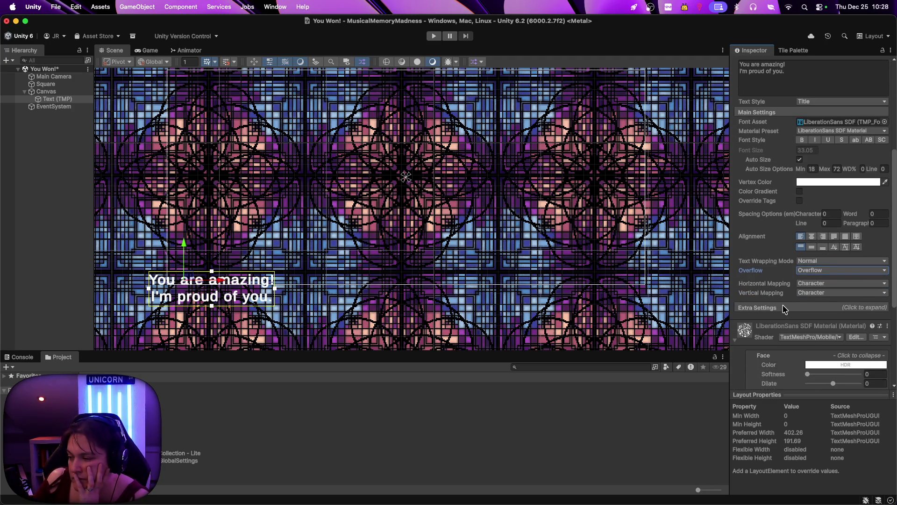
scroll(785, 309, down, 5)
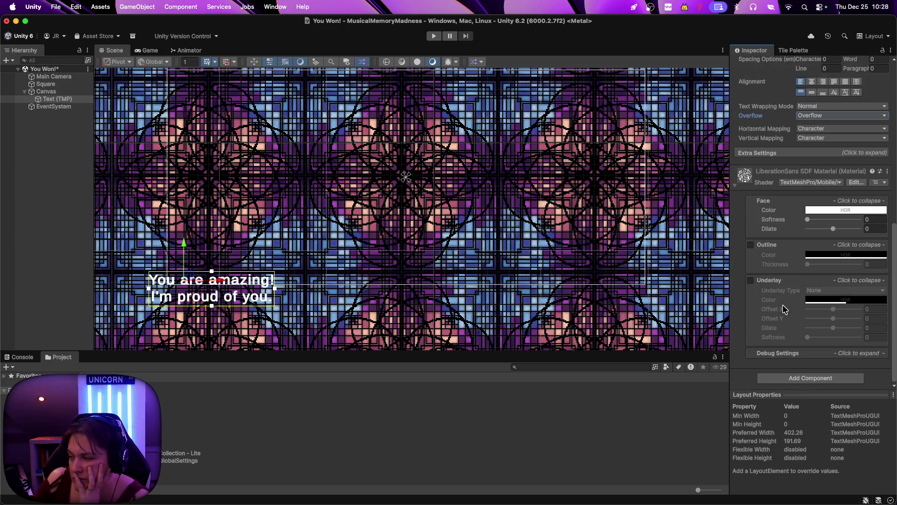
scroll(784, 309, up, 10)
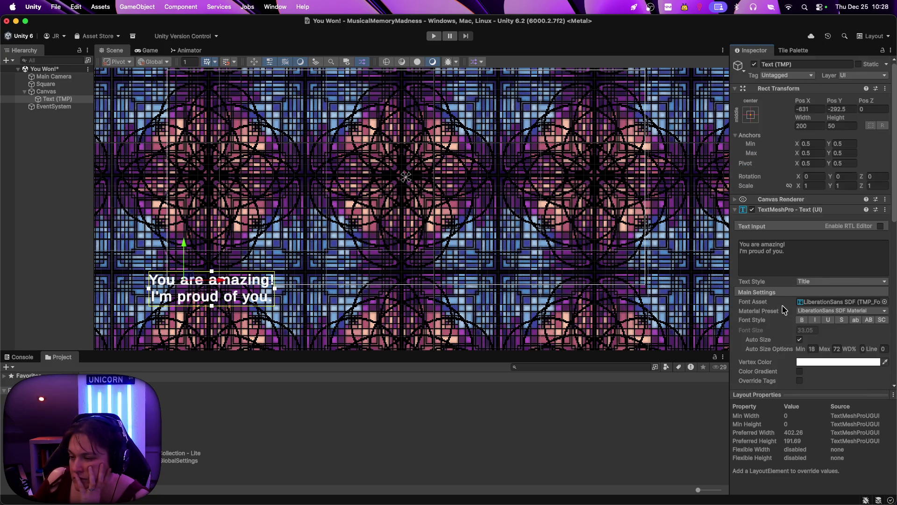
Drag the message to the centre of the background and check it in the Game view
mouse_move(189, 281)
mouse_down()
mouse_move(231, 264)
mouse_move(371, 157)
mouse_move(378, 164)
mouse_up()
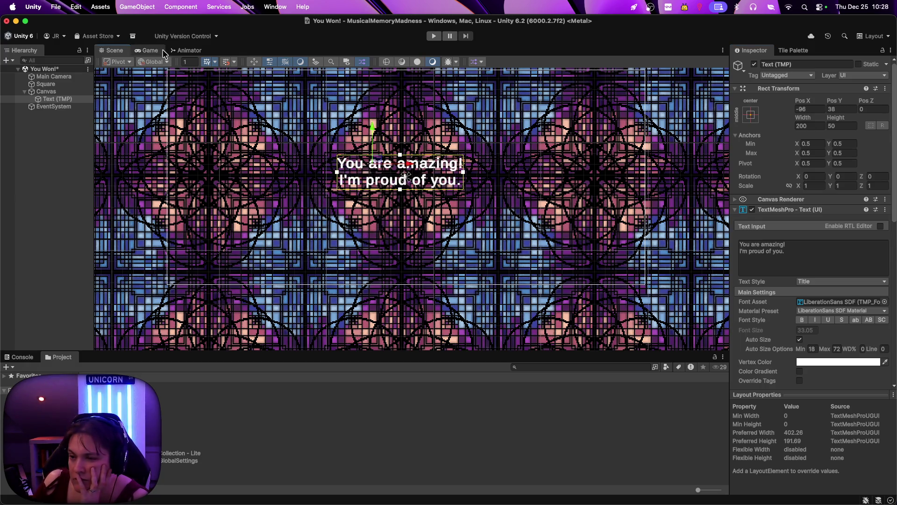
click(148, 50)
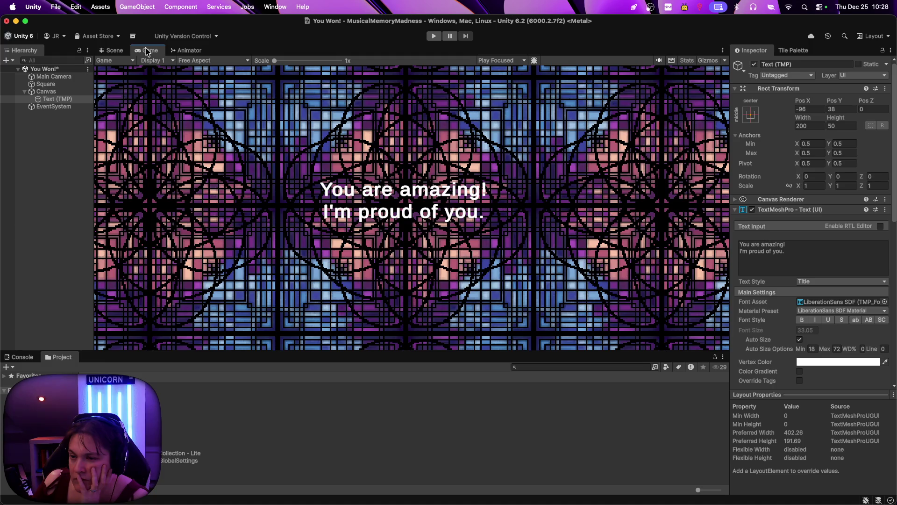
click(115, 53)
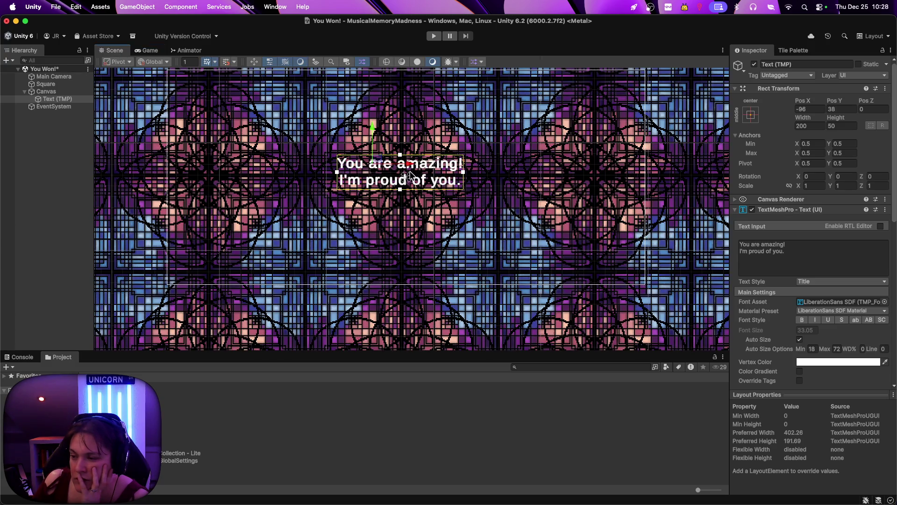
scroll(421, 182, up, 5)
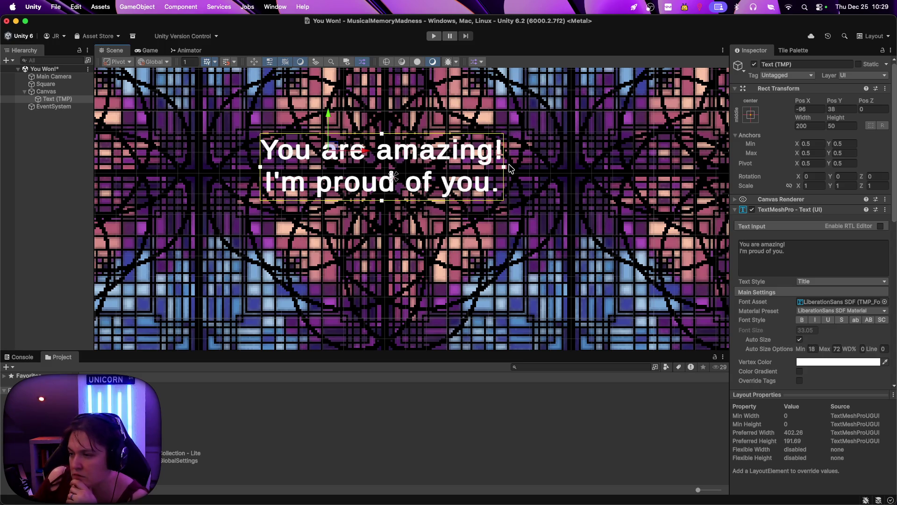
Widen the text box to the right and make it taller so the text grows
drag(503, 167, 608, 167)
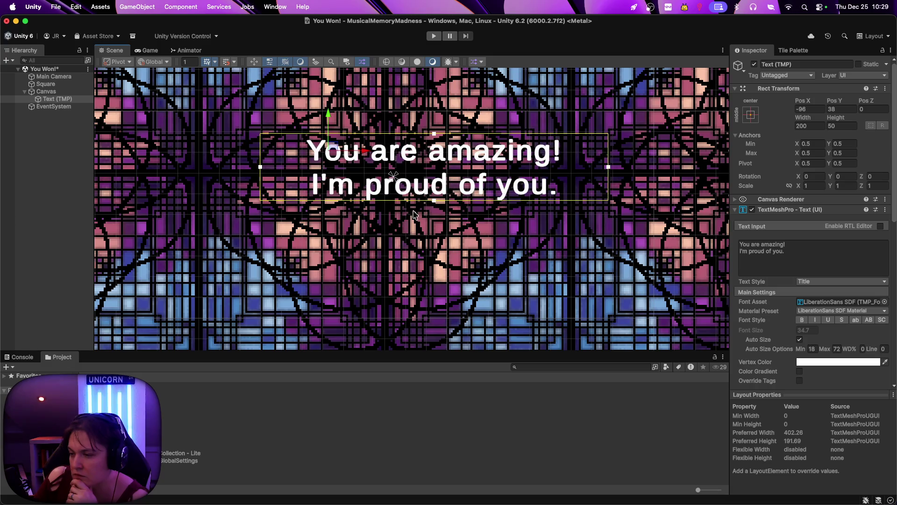
drag(434, 202, 435, 276)
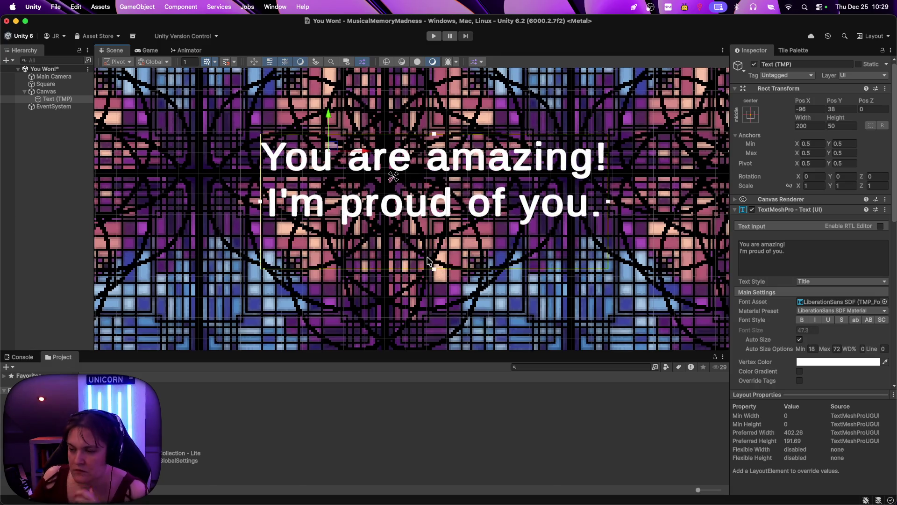
scroll(429, 260, down, 3)
scroll(430, 260, down, 2)
Align the text object with the current Scene view
right_click(434, 228)
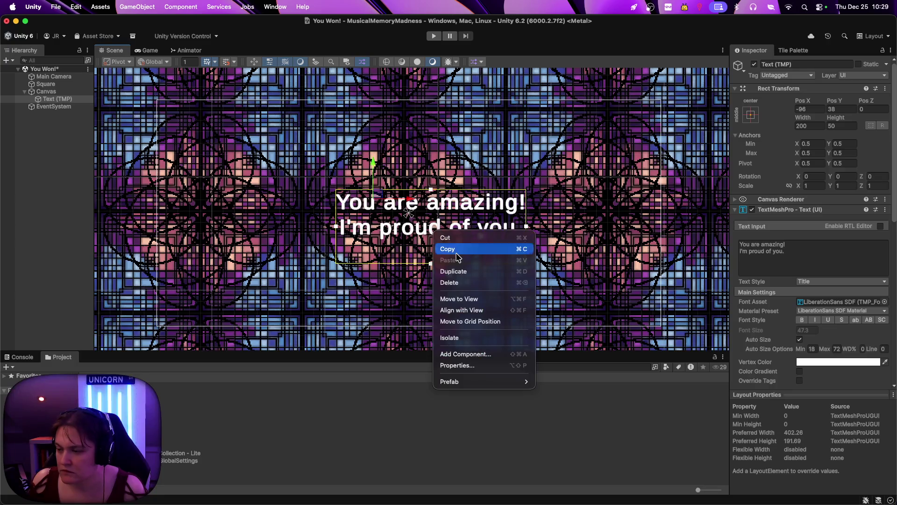
click(489, 311)
scroll(444, 278, down, 3)
scroll(444, 278, down, 2)
scroll(443, 277, up, 5)
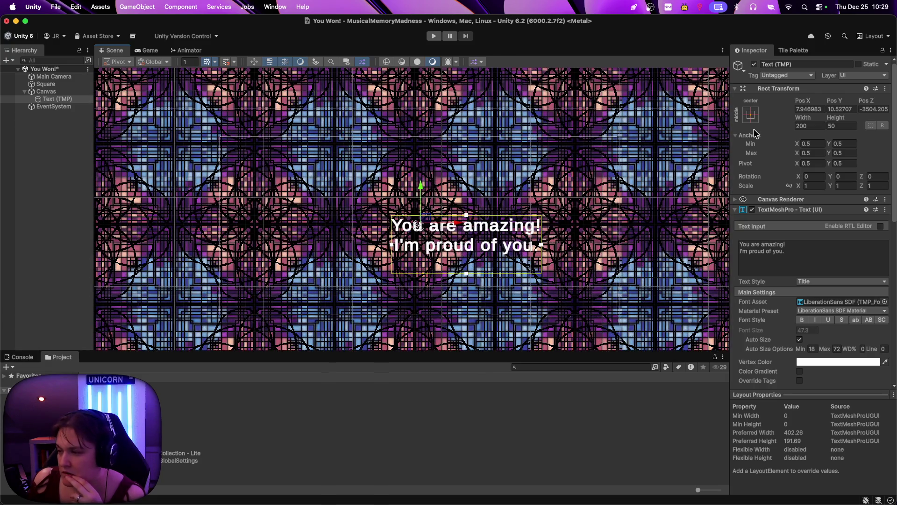
Reselect Text (TMP) and move the message up and left to X -160, Y 191
click(462, 232)
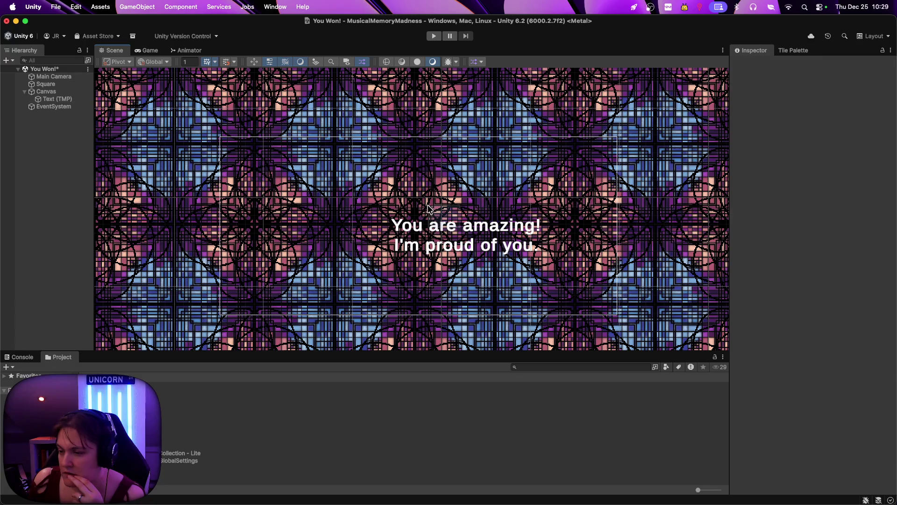
click(461, 231)
click(70, 99)
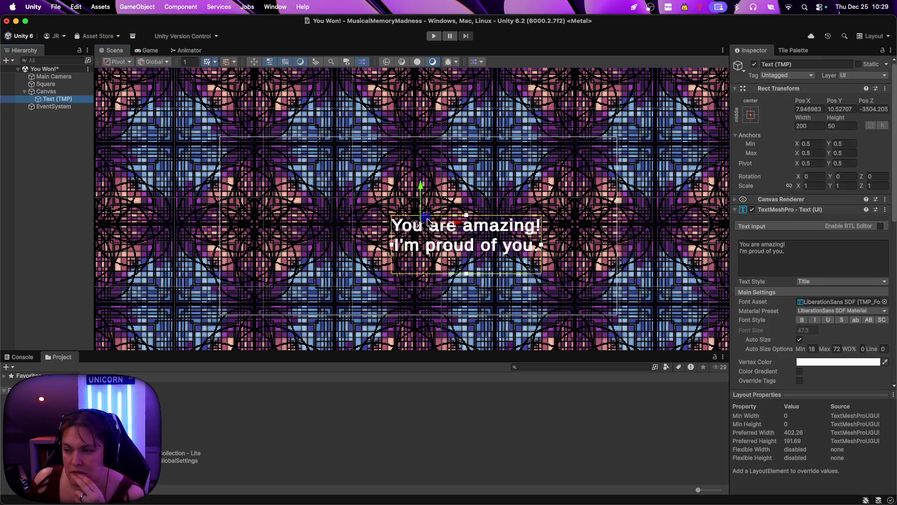
click(376, 213)
click(376, 211)
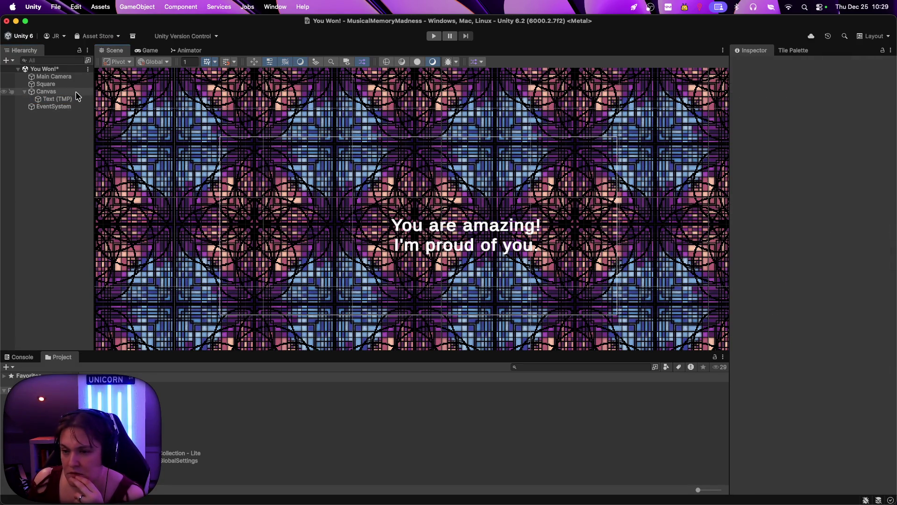
click(375, 208)
drag(430, 223, 380, 171)
click(751, 115)
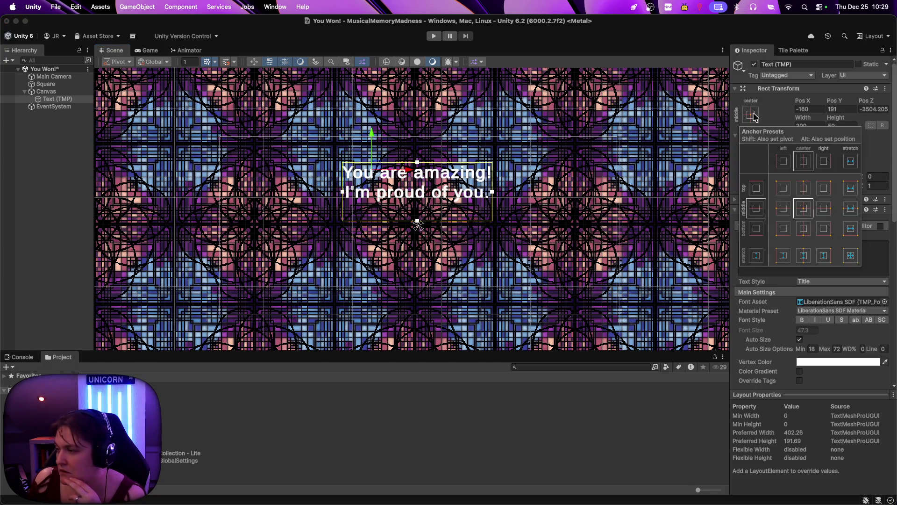
click(804, 191)
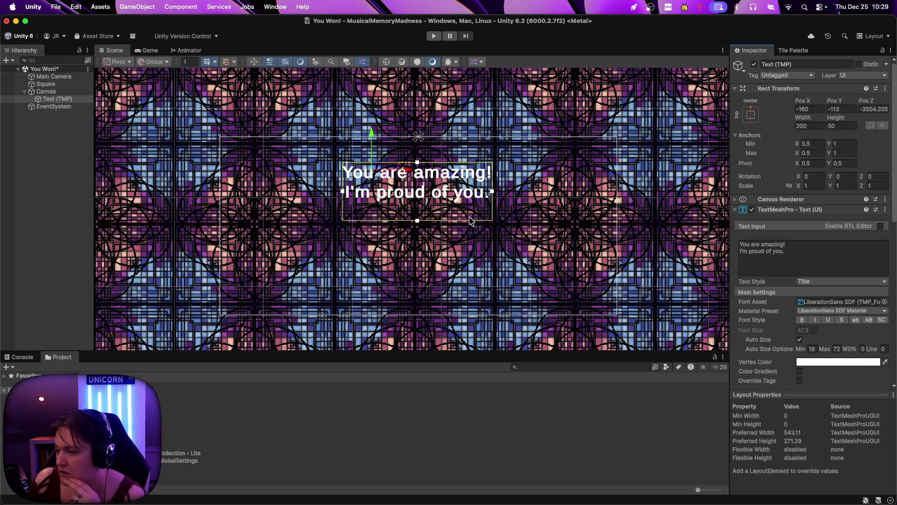
scroll(409, 206, up, 3)
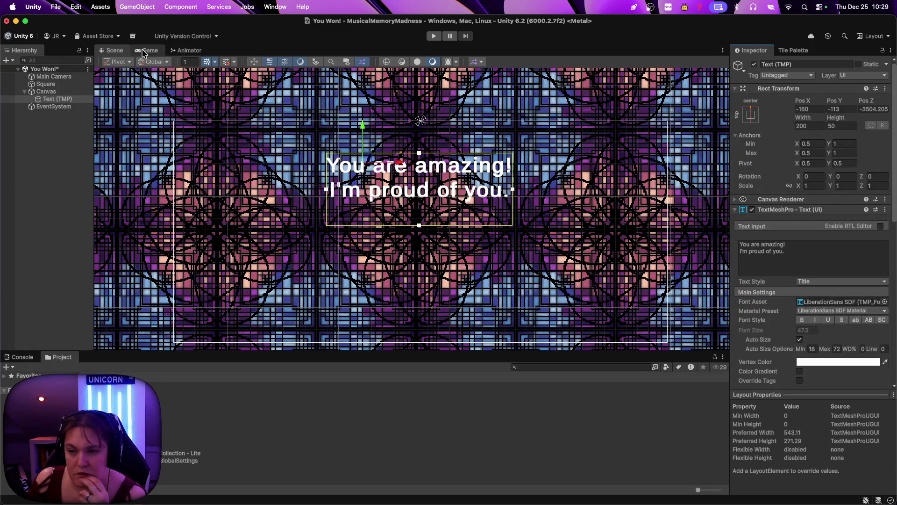
click(148, 50)
click(114, 50)
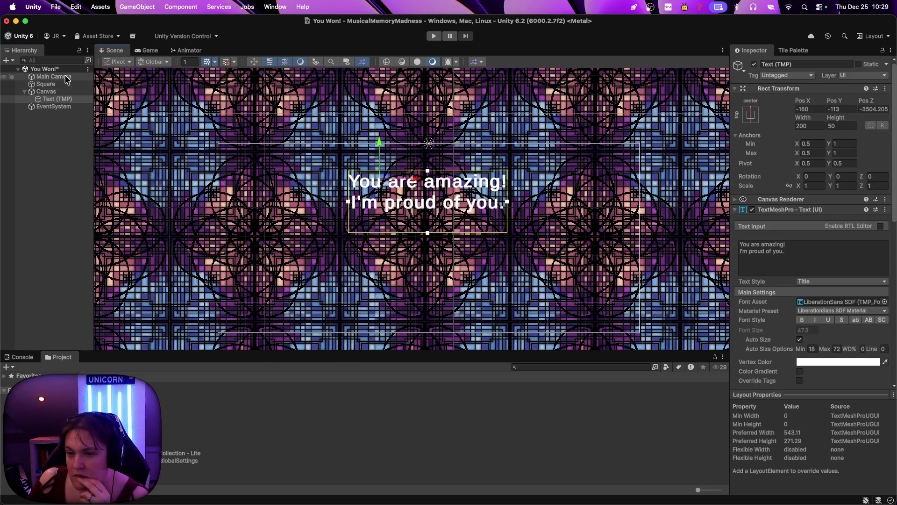
click(65, 77)
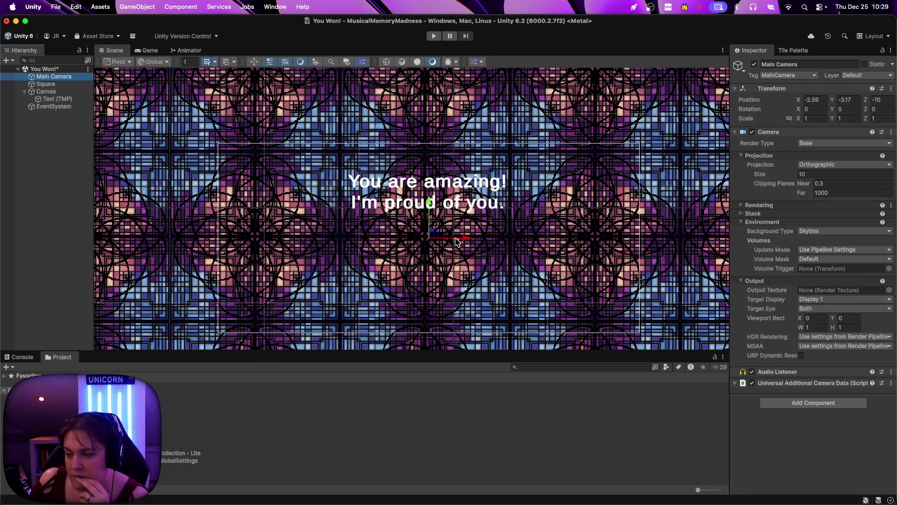
scroll(456, 241, up, 5)
scroll(427, 240, down, 5)
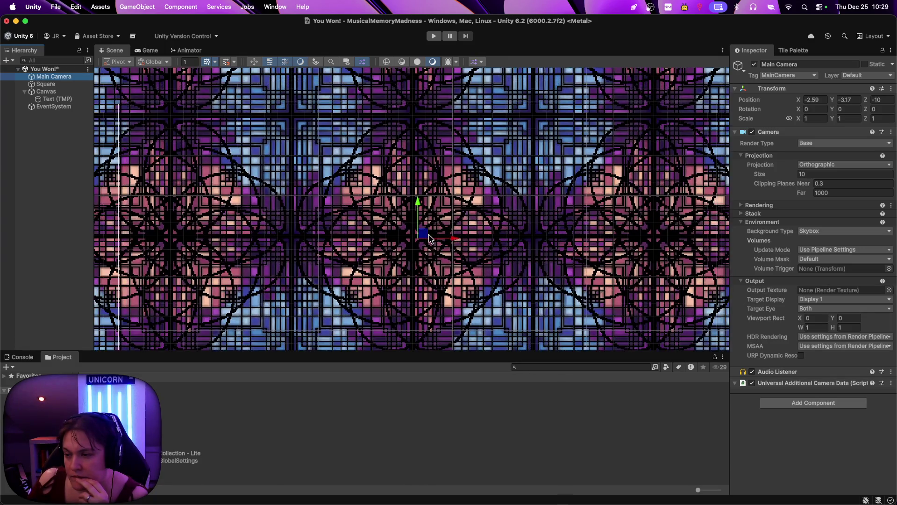
click(59, 100)
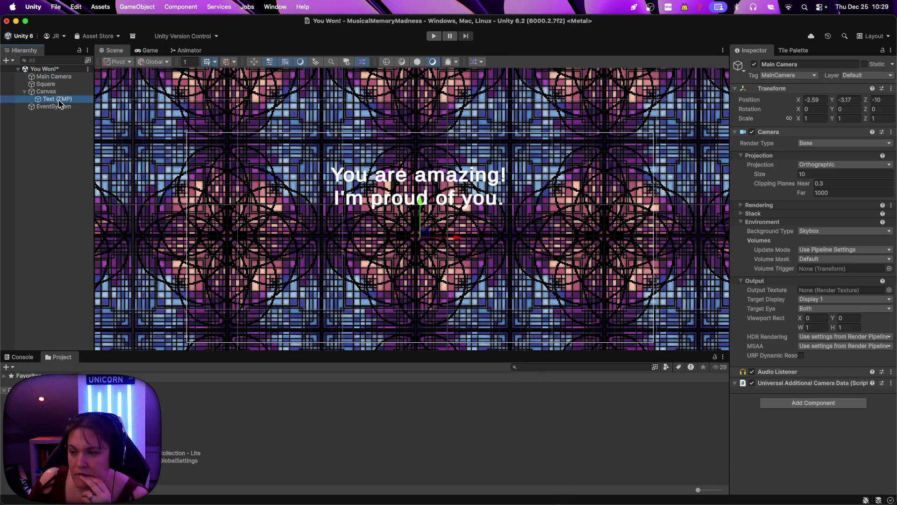
click(434, 36)
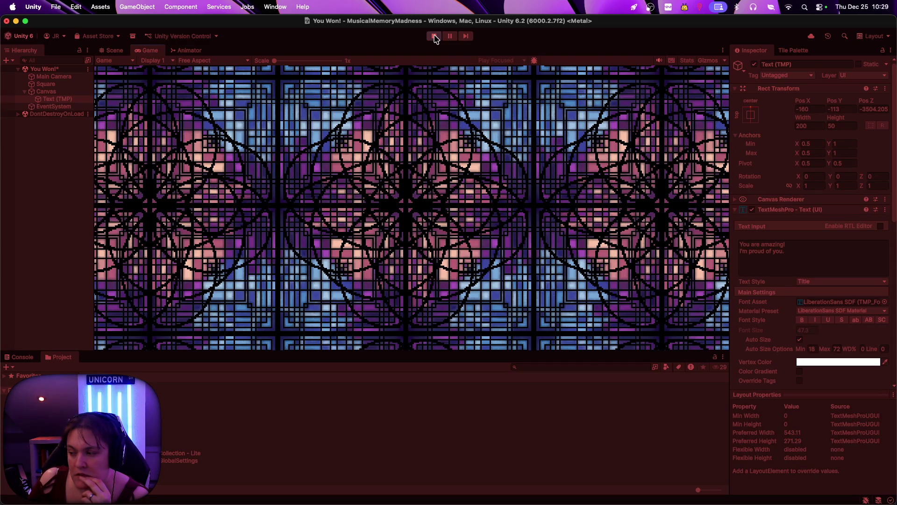
click(434, 37)
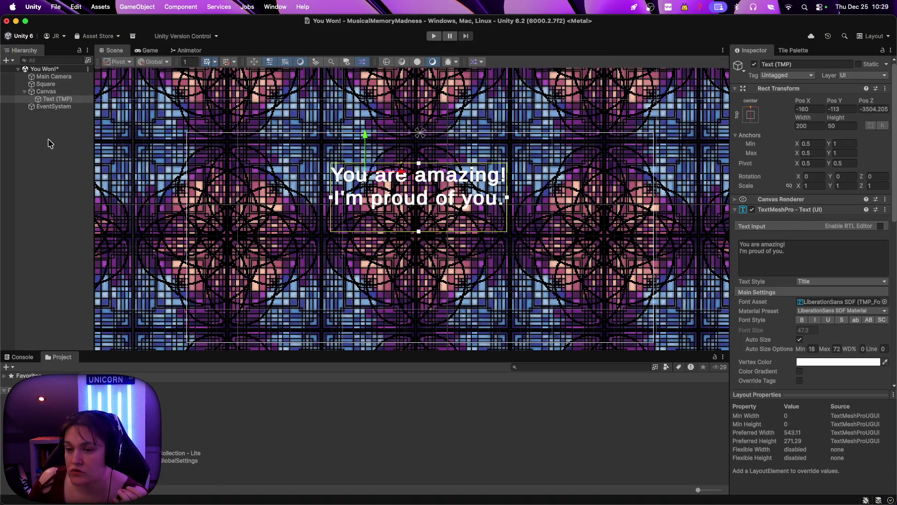
click(47, 92)
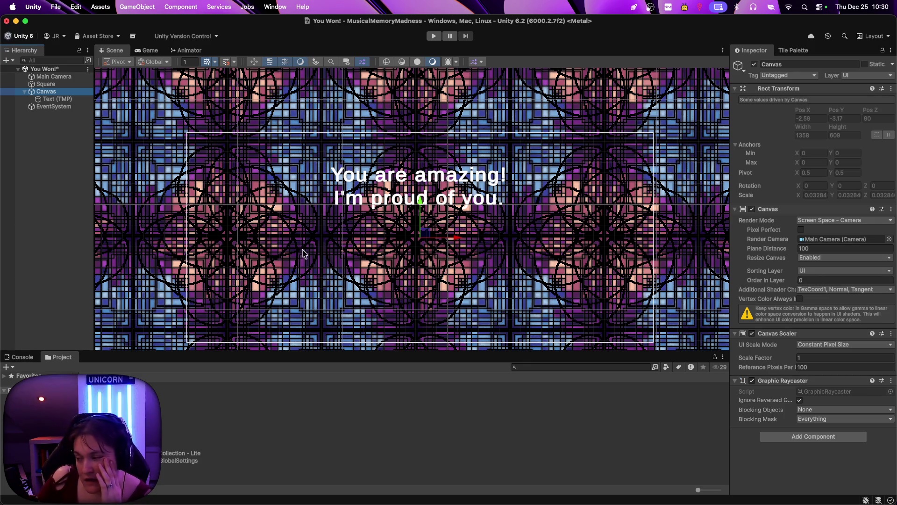
Untick Auto Size on Text (TMP) and set its font size to 46.62
click(60, 99)
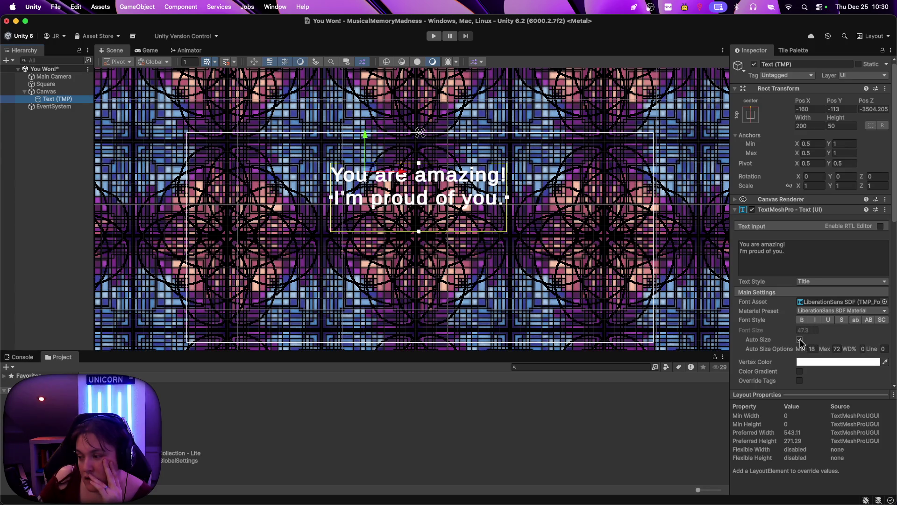
click(800, 340)
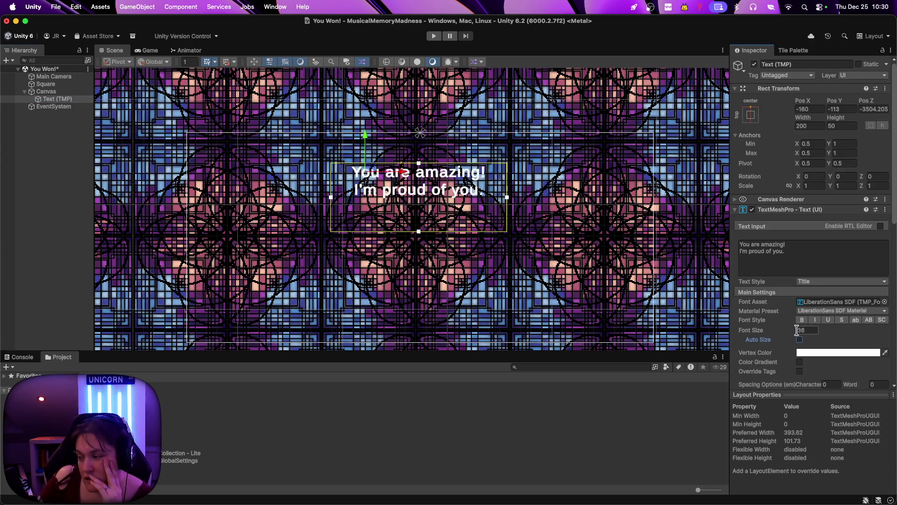
drag(793, 333, 894, 344)
scroll(817, 372, down, 5)
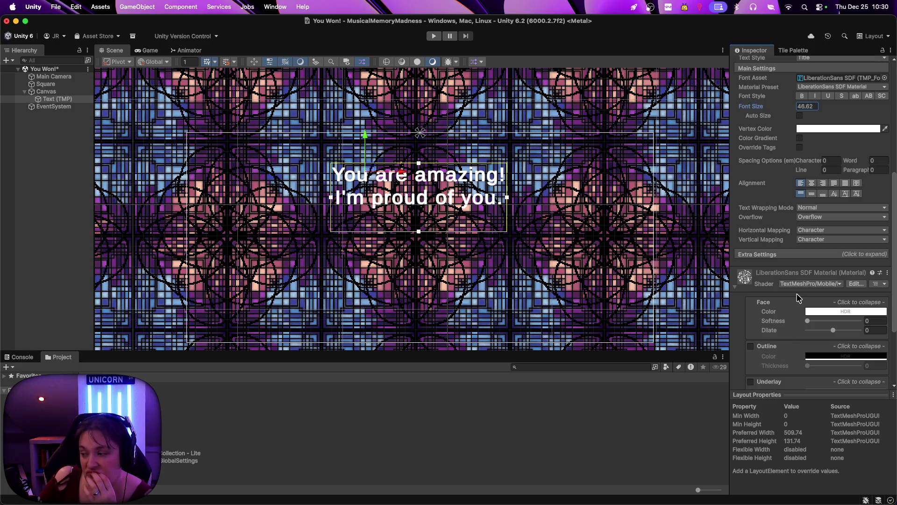
scroll(797, 304, down, 1)
scroll(799, 298, up, 2)
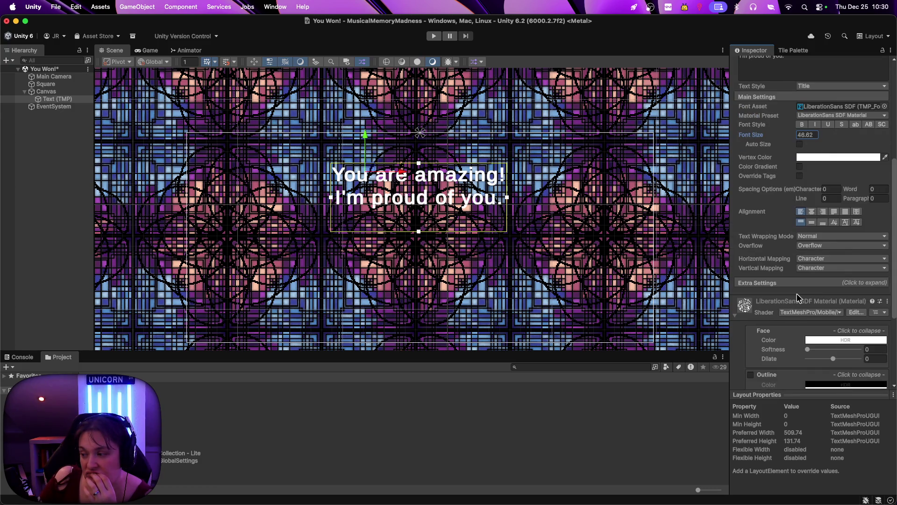
scroll(798, 297, up, 5)
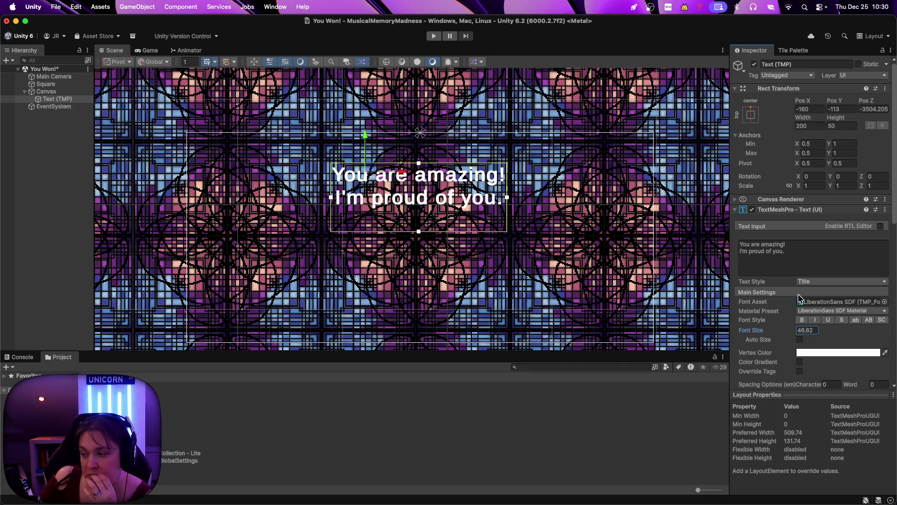
key(Return)
click(34, 148)
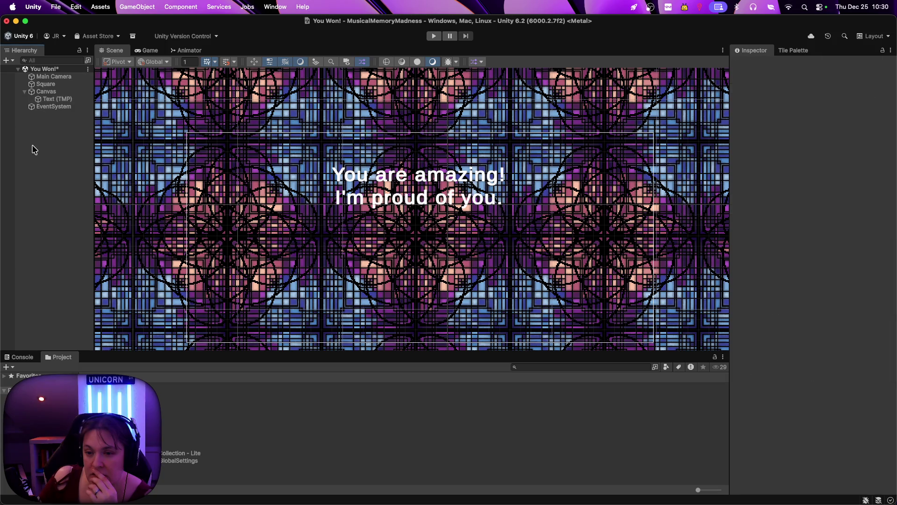
Add a Spot Light 2D and lower its falloff strength to 0.425
right_click(45, 172)
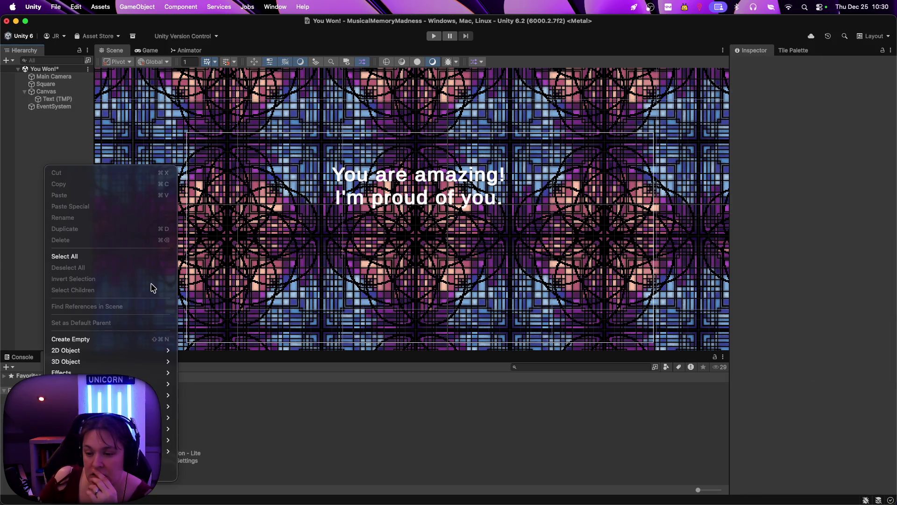
mouse_move(139, 363)
mouse_move(157, 384)
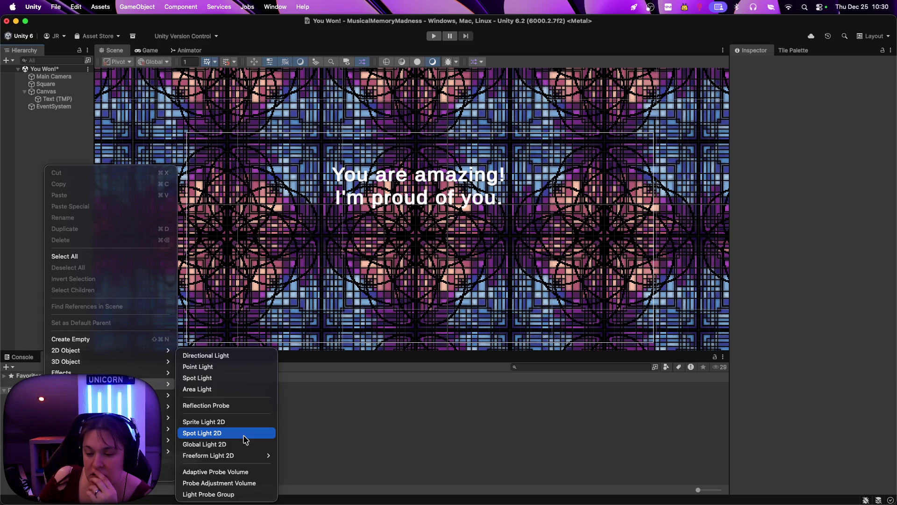
click(245, 434)
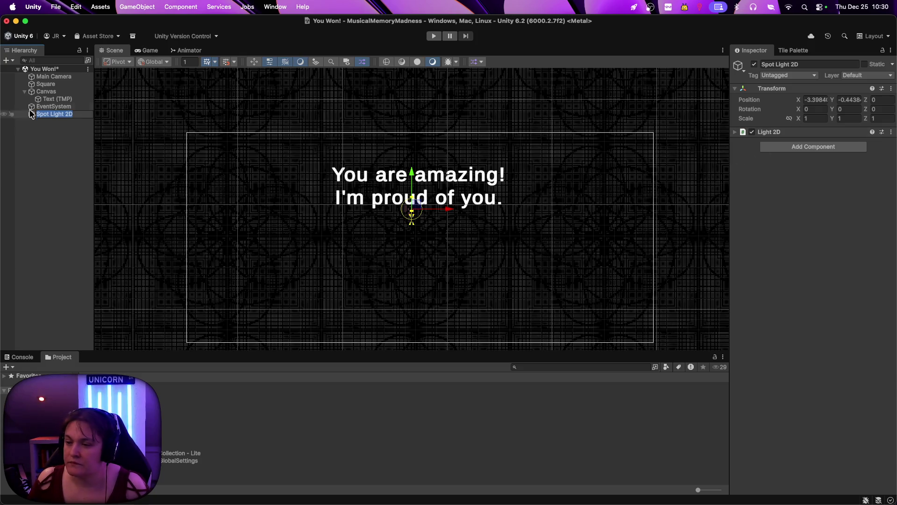
click(827, 132)
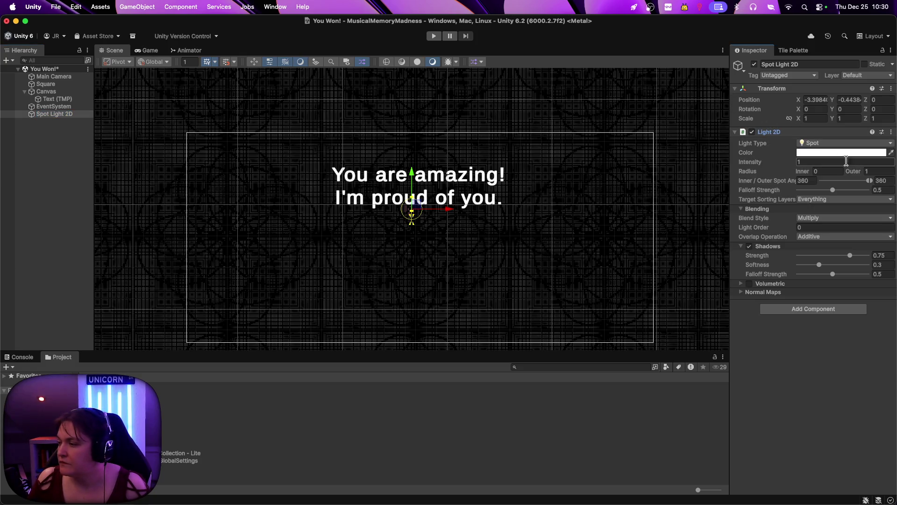
click(833, 190)
drag(834, 192, 828, 191)
Untick Player from the light's target sorting layers and keep the Multiply blend style
click(813, 200)
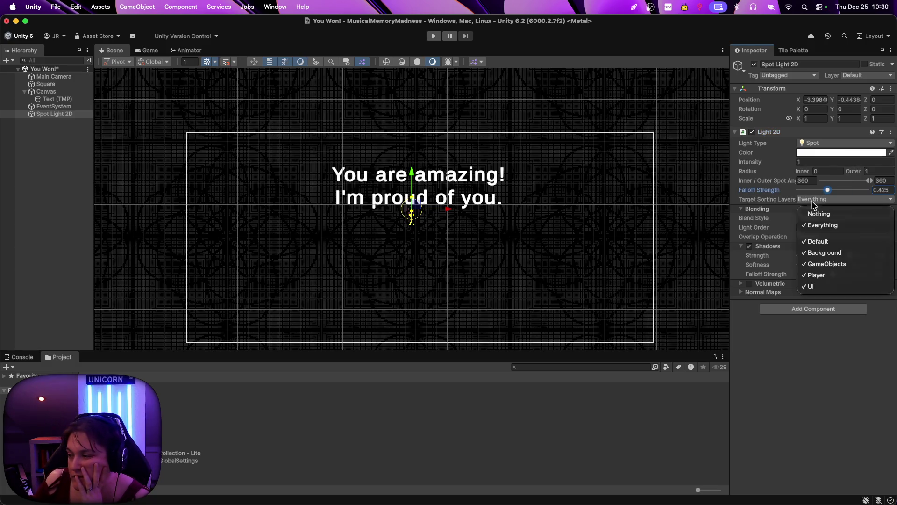
click(823, 276)
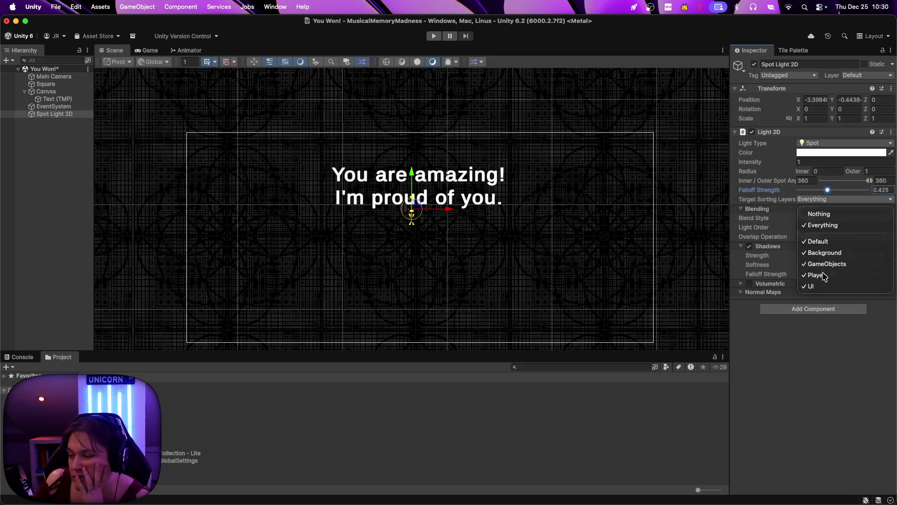
click(812, 220)
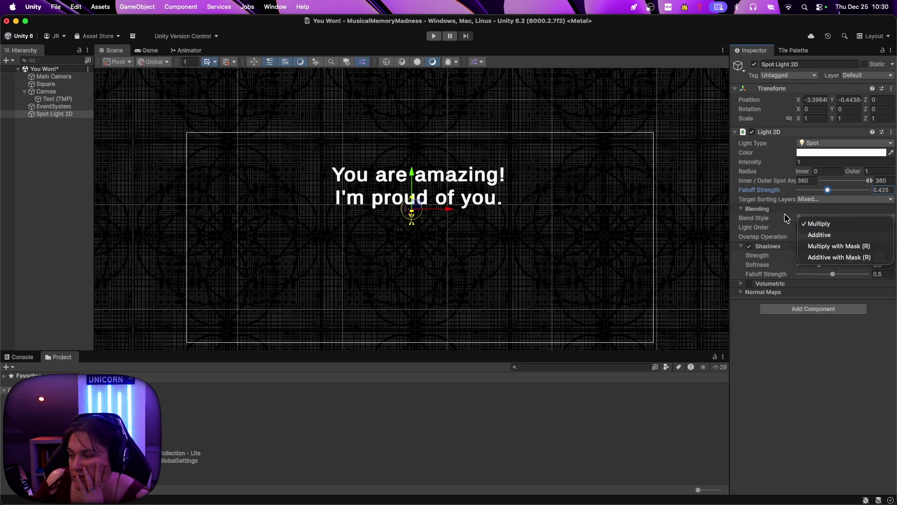
click(790, 226)
click(813, 218)
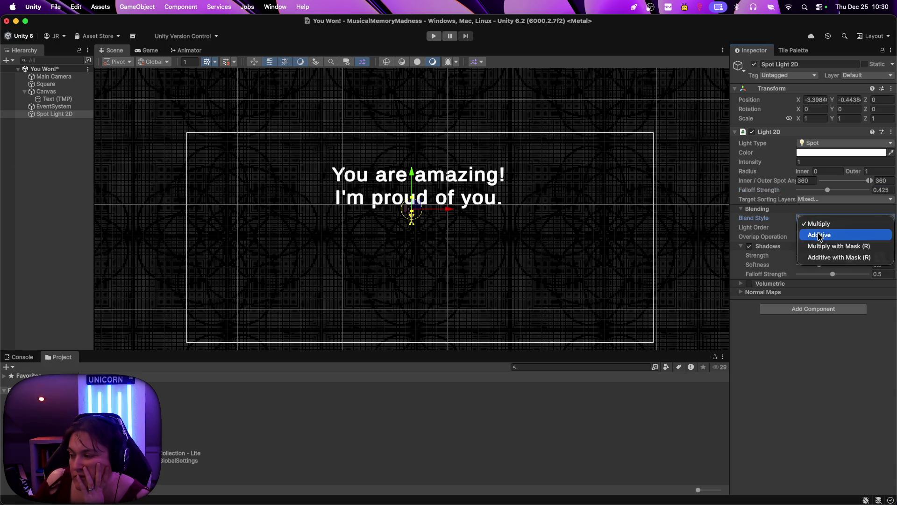
click(787, 226)
Set the light's target sorting layers to Player and UI, then delete the Spot Light 2D
click(814, 237)
click(785, 233)
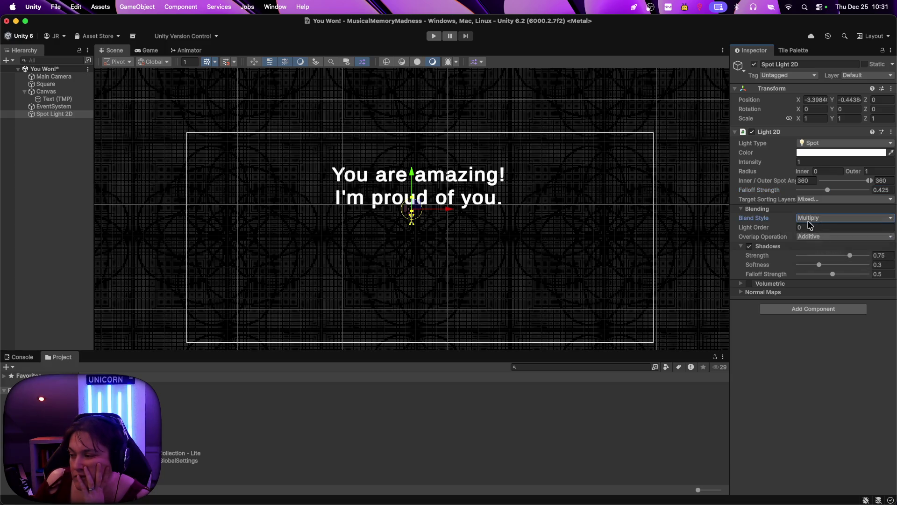
click(817, 201)
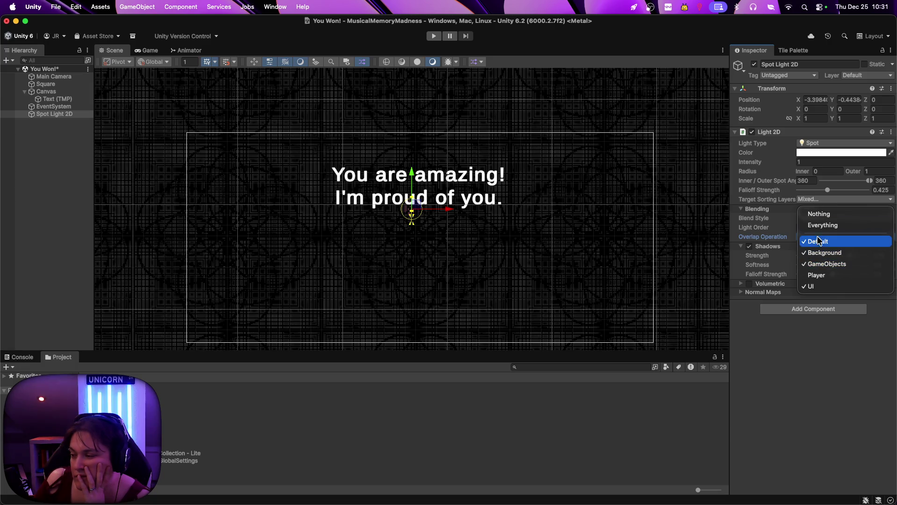
click(815, 201)
click(815, 200)
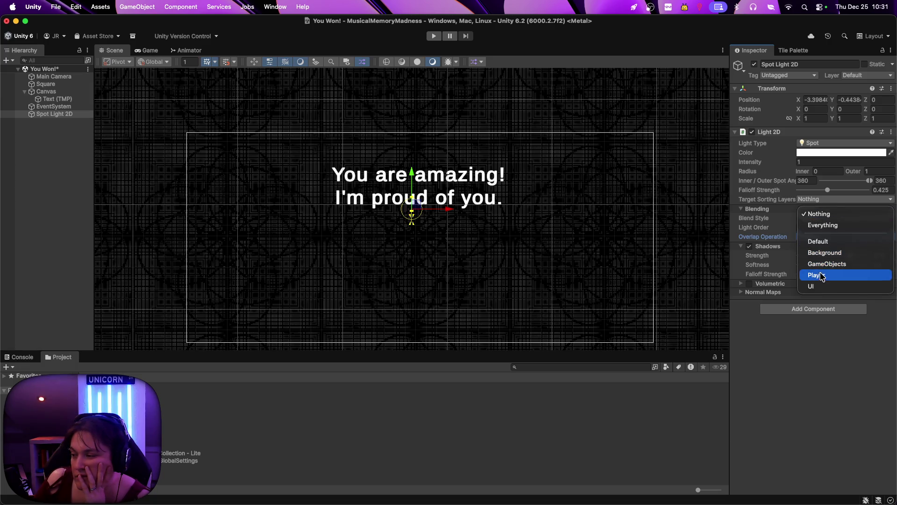
click(817, 273)
click(813, 201)
click(815, 255)
click(812, 202)
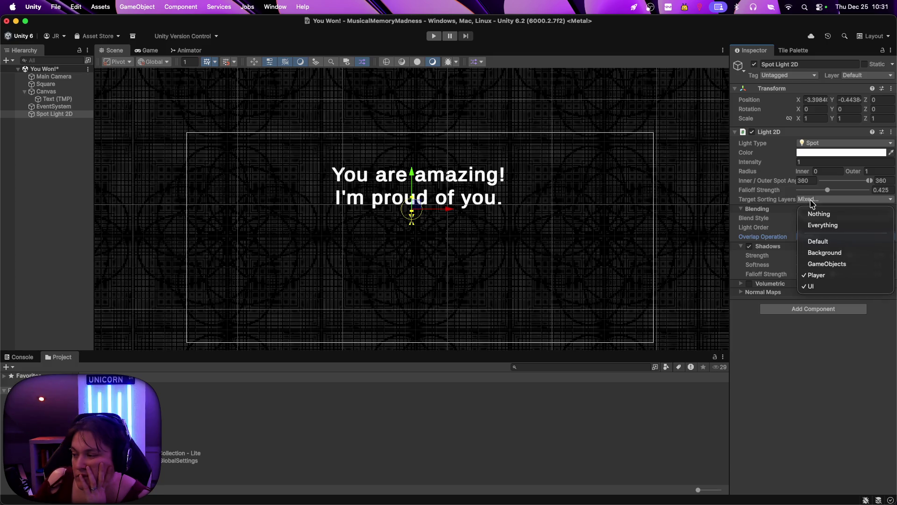
click(819, 253)
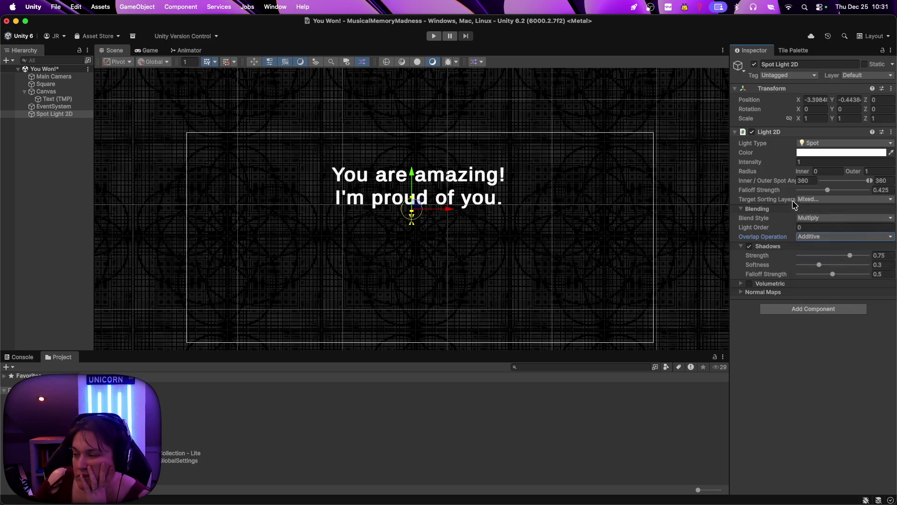
right_click(65, 114)
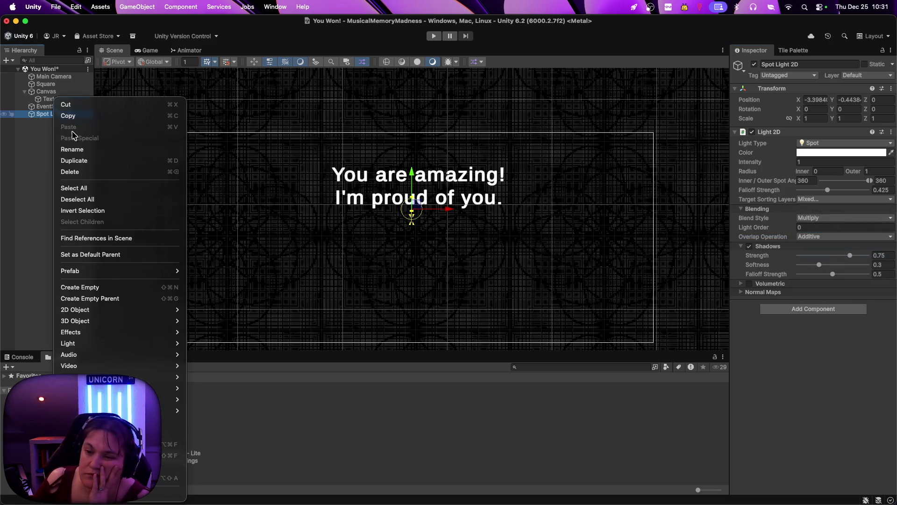
click(85, 172)
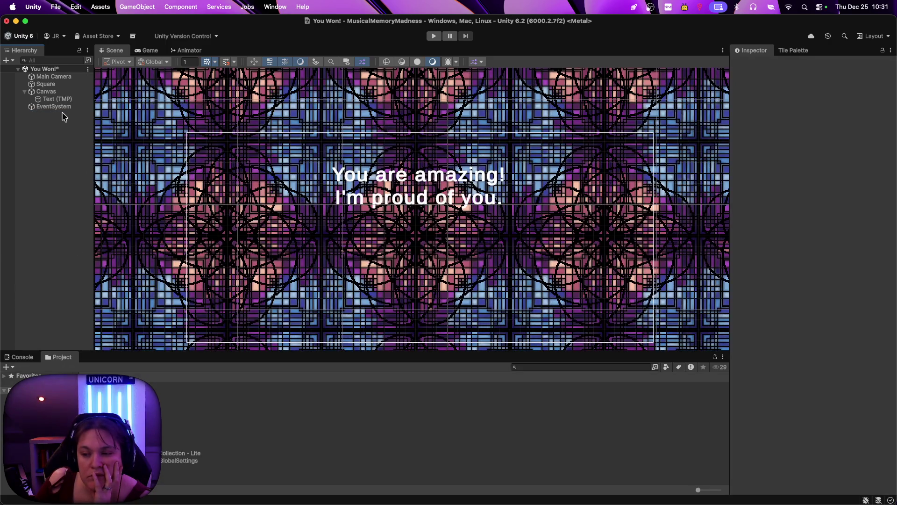
right_click(56, 123)
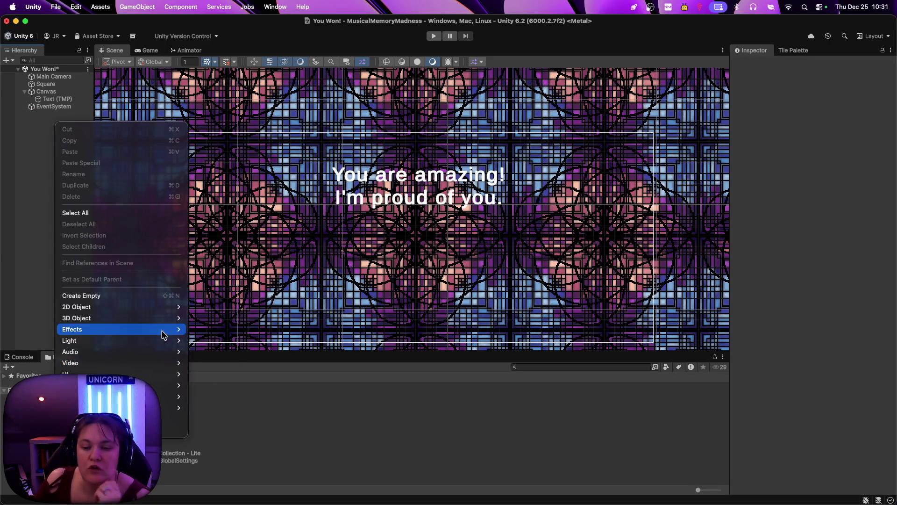
mouse_move(173, 341)
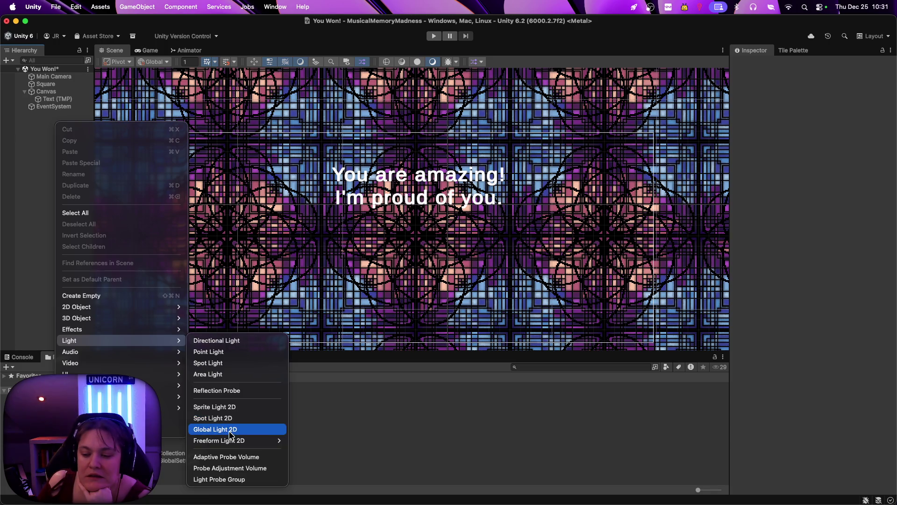
mouse_move(233, 443)
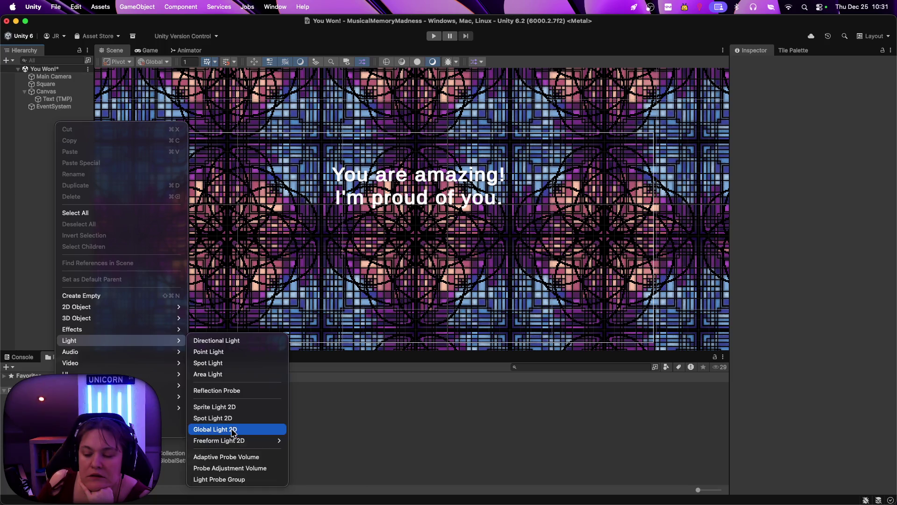
click(232, 429)
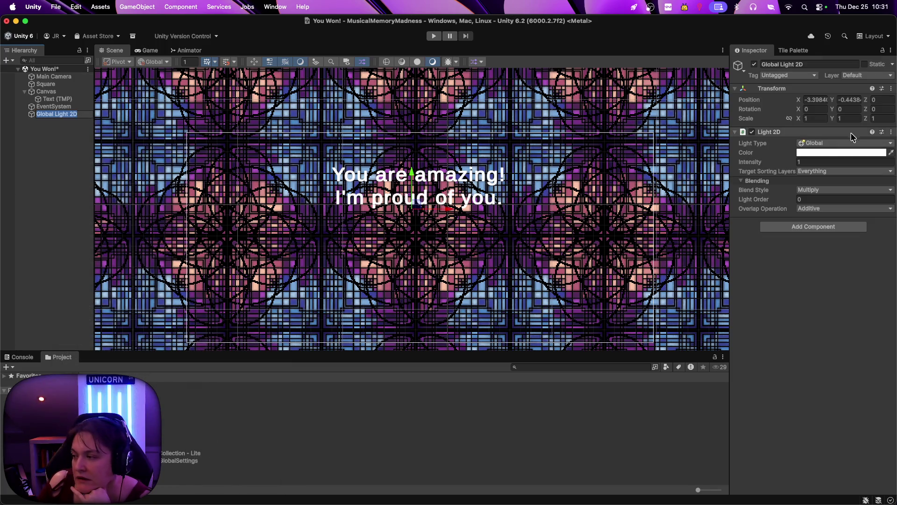
click(790, 164)
text(0)
mouse_move(790, 164)
mouse_down()
mouse_move(881, 164)
mouse_move(773, 165)
mouse_move(785, 165)
mouse_up()
click(805, 155)
mouse_move(863, 220)
mouse_down()
mouse_move(836, 204)
mouse_move(850, 193)
mouse_move(804, 183)
mouse_up()
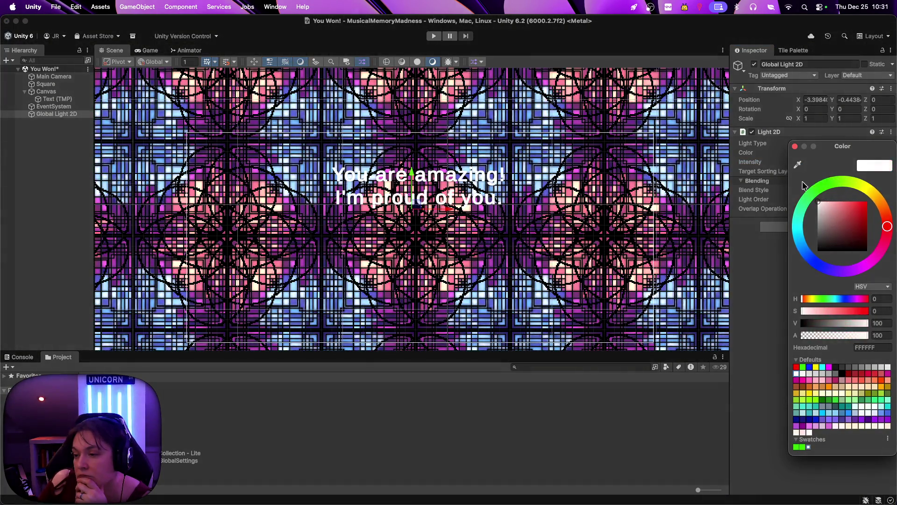
mouse_move(865, 195)
mouse_down()
mouse_move(887, 226)
mouse_move(869, 271)
mouse_up()
drag(828, 199, 841, 202)
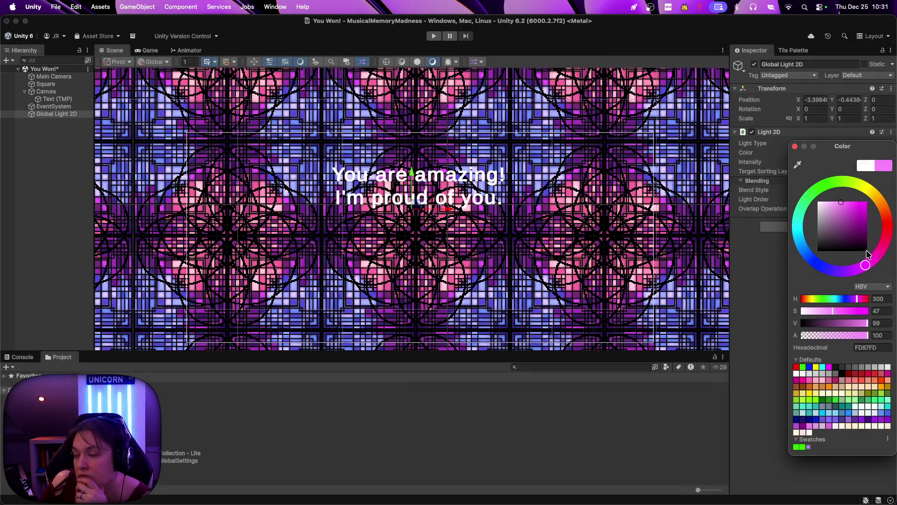
mouse_move(867, 267)
mouse_down()
mouse_move(807, 253)
mouse_move(805, 196)
mouse_move(821, 184)
mouse_move(887, 233)
mouse_move(813, 260)
mouse_move(816, 189)
mouse_move(870, 190)
mouse_move(867, 249)
mouse_move(803, 239)
mouse_move(831, 172)
mouse_move(878, 197)
mouse_move(861, 259)
mouse_move(795, 219)
mouse_move(836, 175)
mouse_move(880, 205)
mouse_move(869, 248)
mouse_move(820, 213)
mouse_move(865, 265)
mouse_up()
click(819, 202)
click(794, 147)
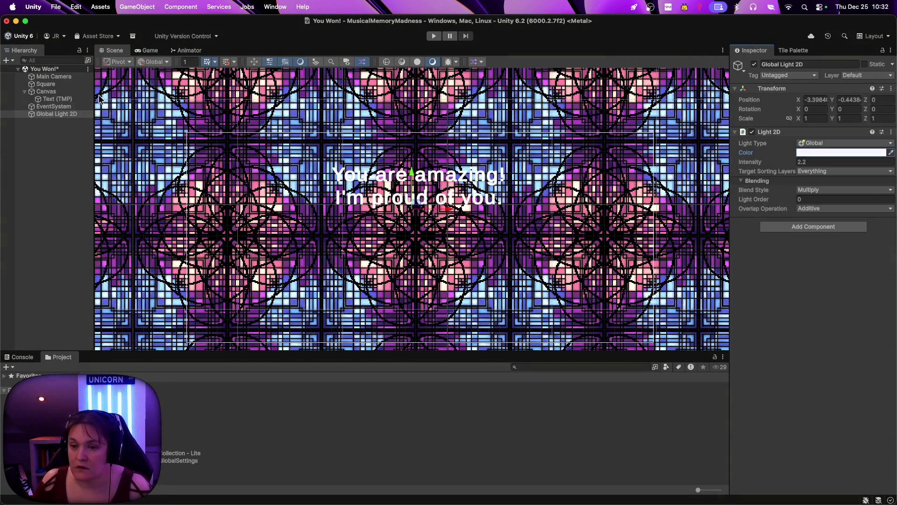
right_click(41, 115)
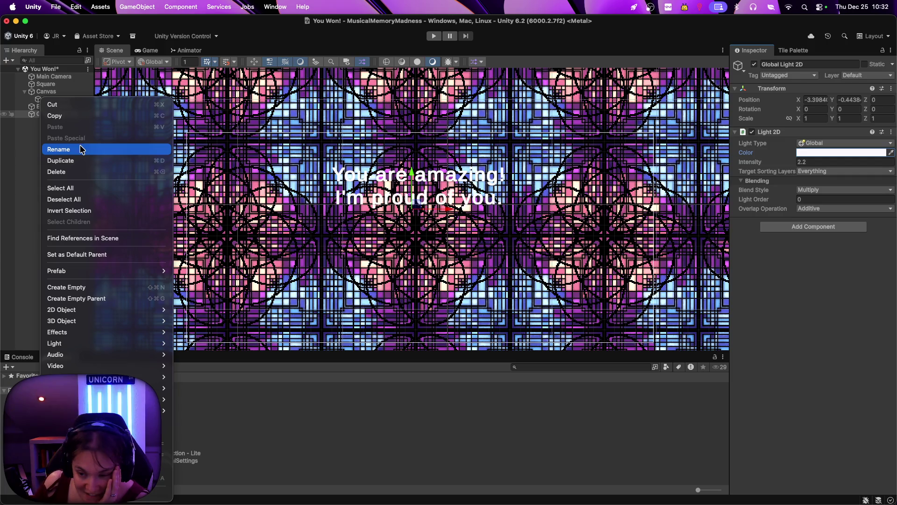
click(77, 172)
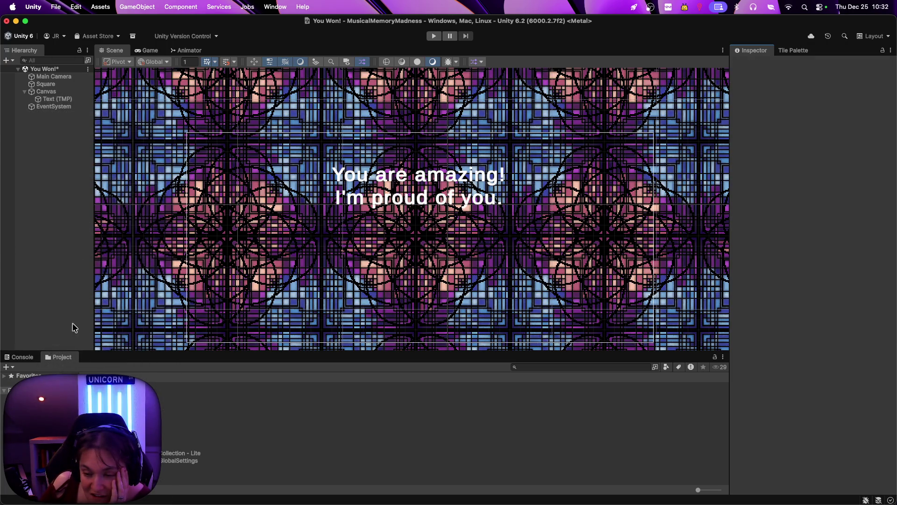
click(53, 99)
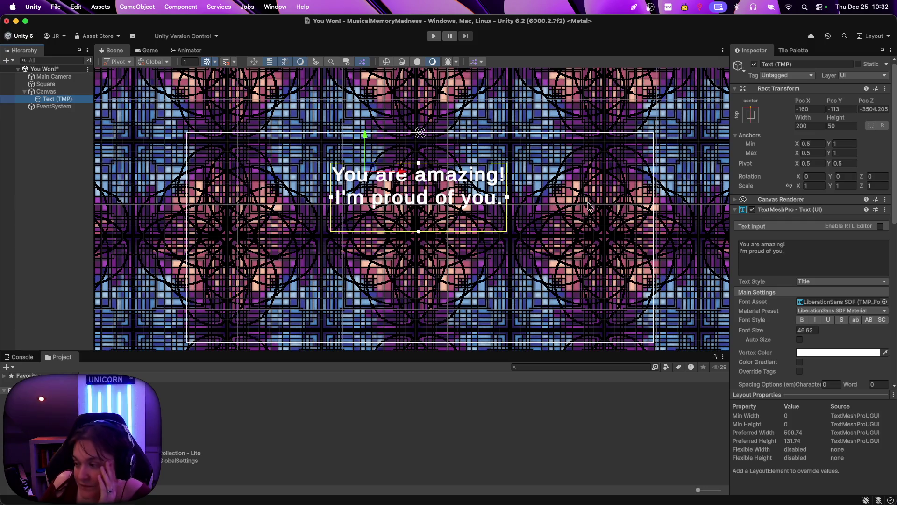
click(736, 210)
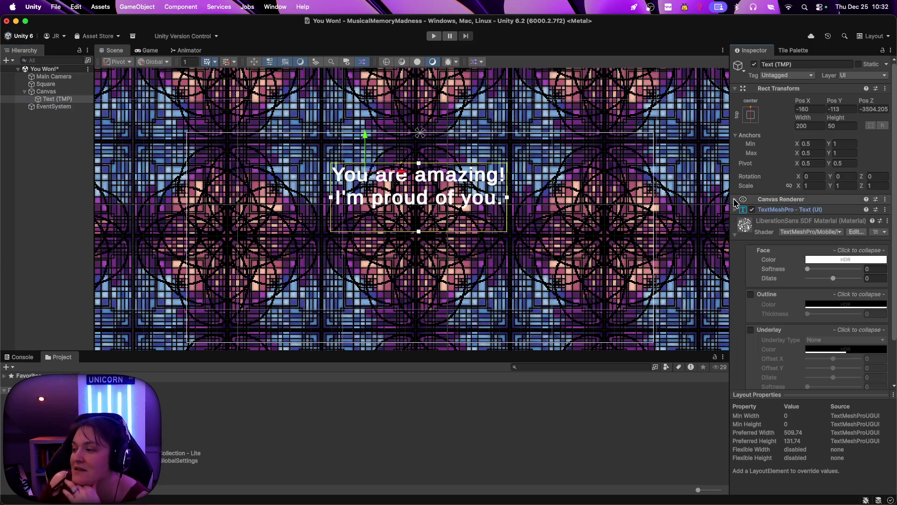
click(734, 234)
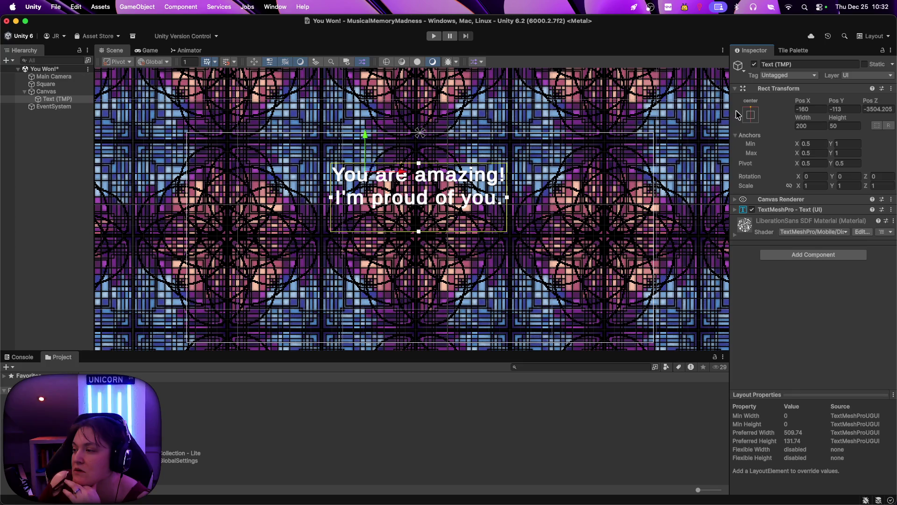
click(735, 88)
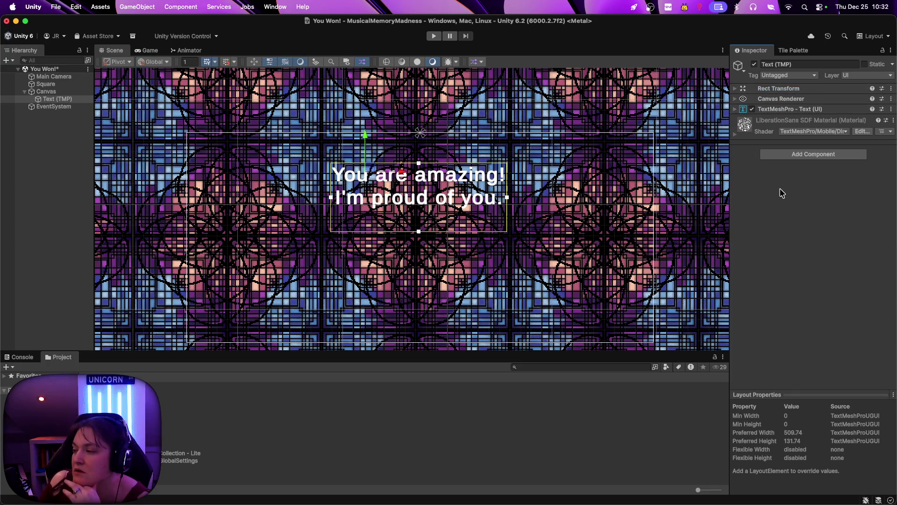
right_click(52, 143)
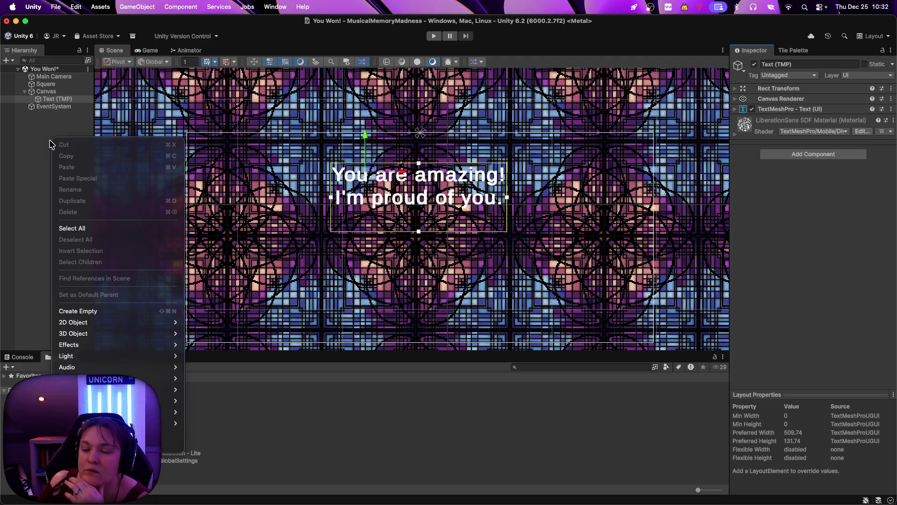
click(55, 118)
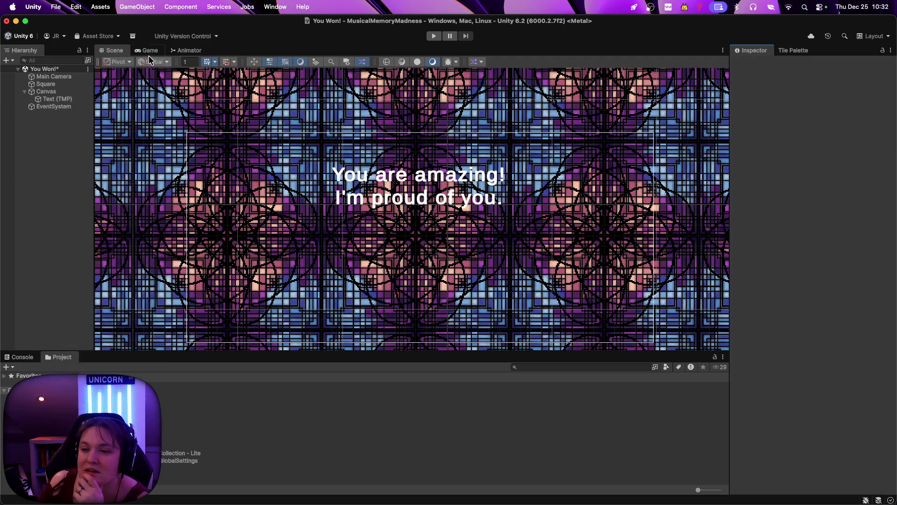
click(151, 50)
click(120, 53)
click(62, 108)
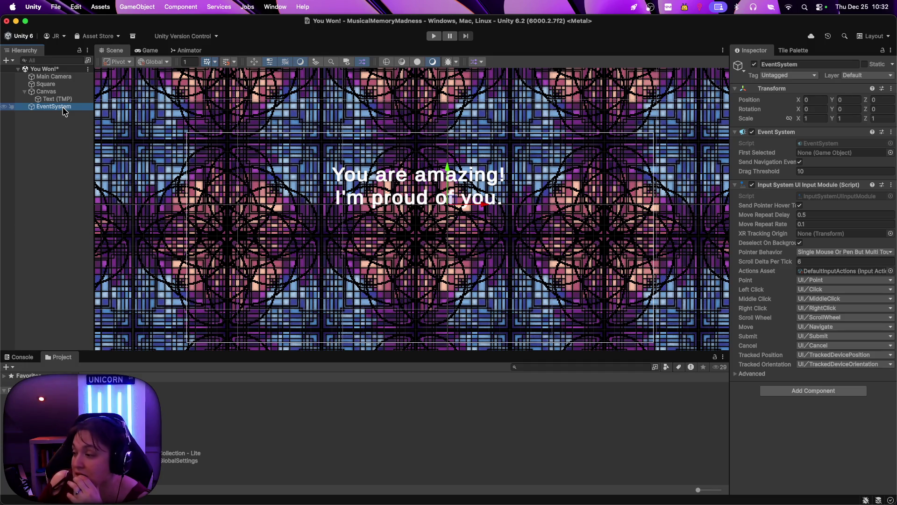
click(28, 123)
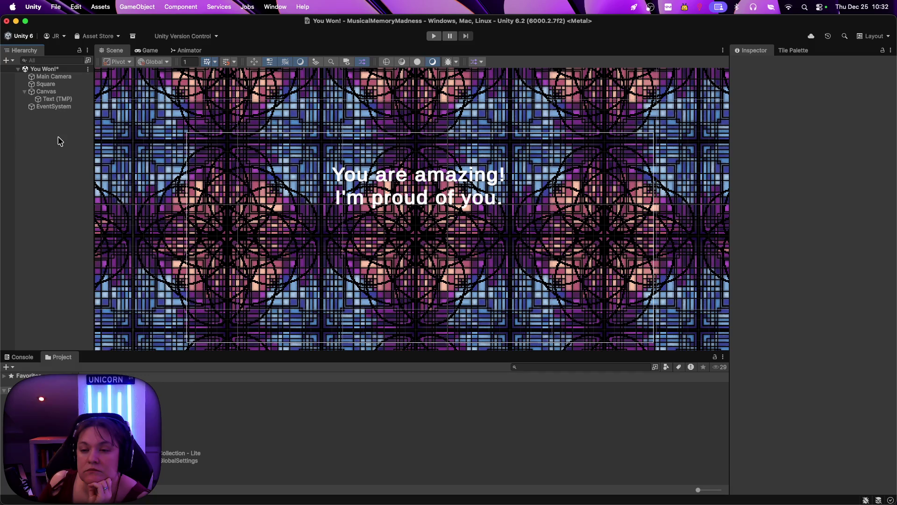
Add a Spot Light to the scene and move it above the text
right_click(60, 141)
mouse_move(165, 345)
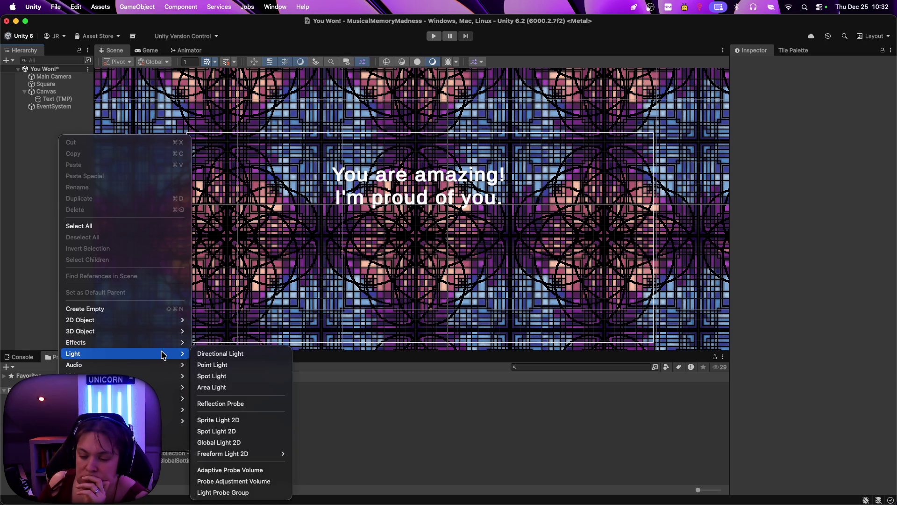
click(228, 381)
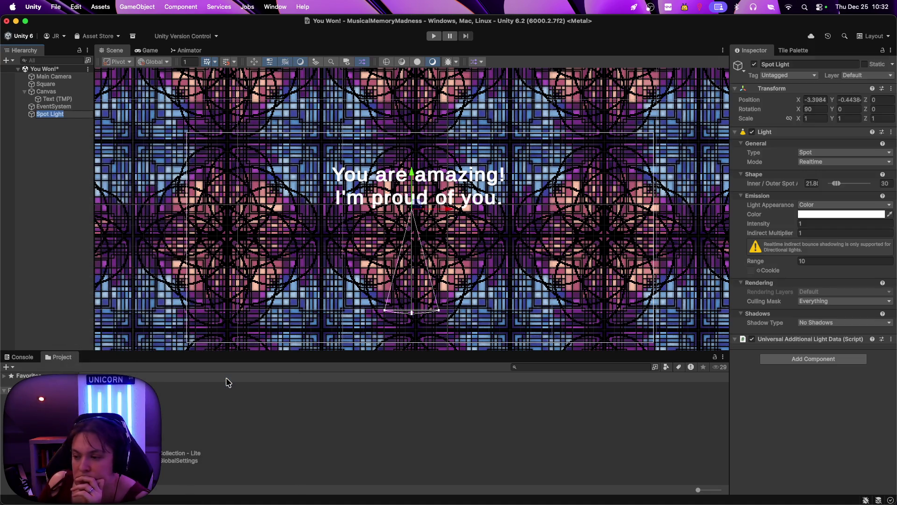
mouse_move(417, 202)
mouse_down()
mouse_move(453, 206)
mouse_move(466, 121)
mouse_move(402, 62)
mouse_move(414, 147)
mouse_move(488, 172)
mouse_move(451, 183)
mouse_up()
Set the spot's inner angle to 0 and range to about 20.6, then nudge it into place
drag(394, 176, 406, 205)
drag(395, 176, 393, 236)
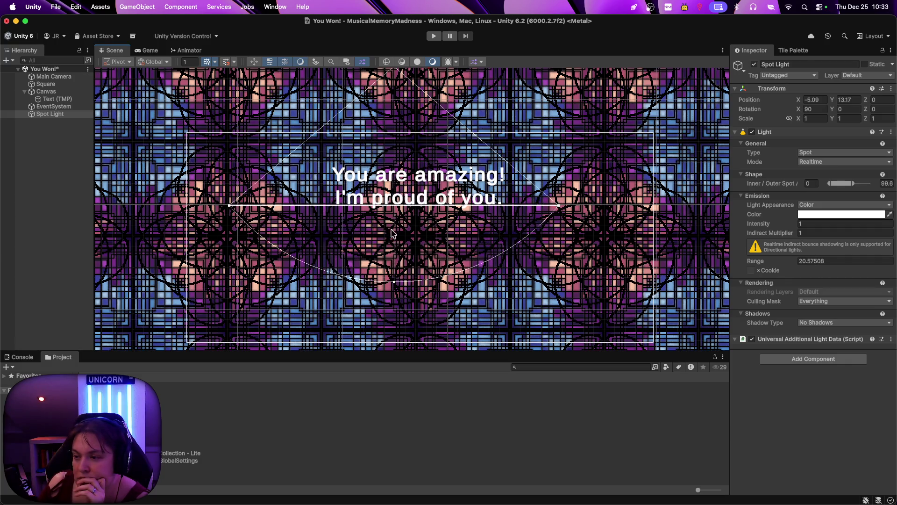
scroll(393, 236, down, 2)
mouse_move(403, 81)
mouse_down()
mouse_move(415, 89)
mouse_move(415, 126)
mouse_move(423, 103)
mouse_up()
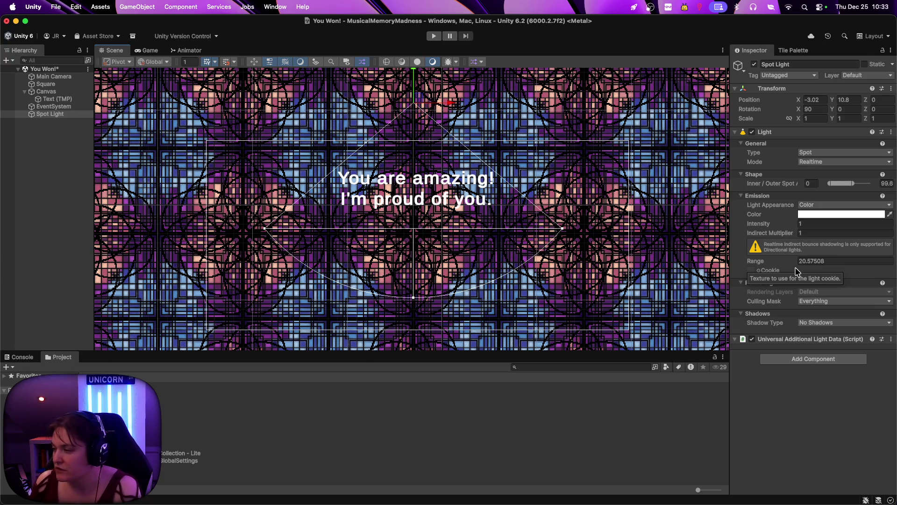
click(808, 302)
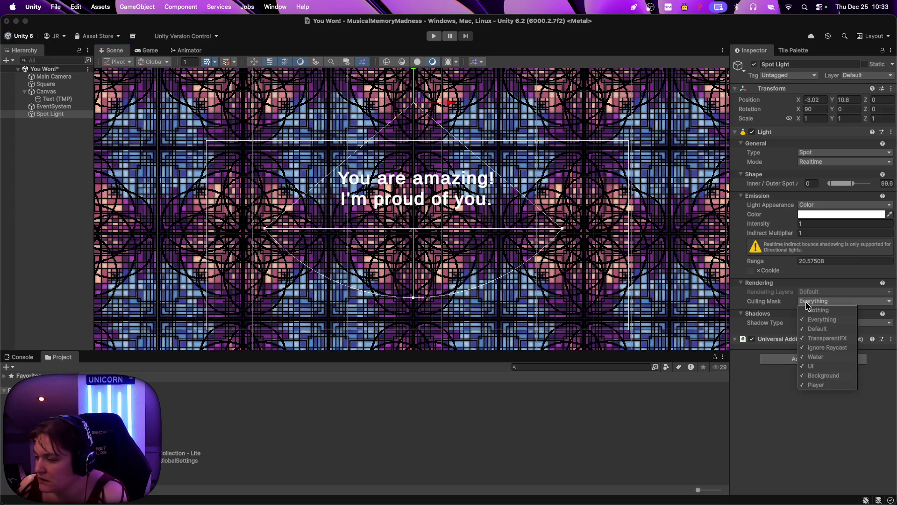
Keep the Culling Mask on Everything and set Shadow Type to Soft Shadows
click(783, 296)
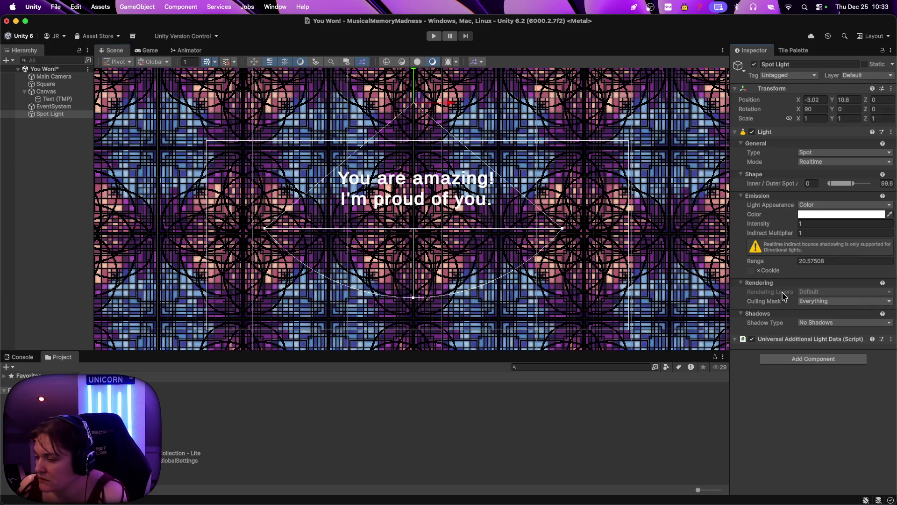
click(807, 328)
click(787, 307)
click(817, 323)
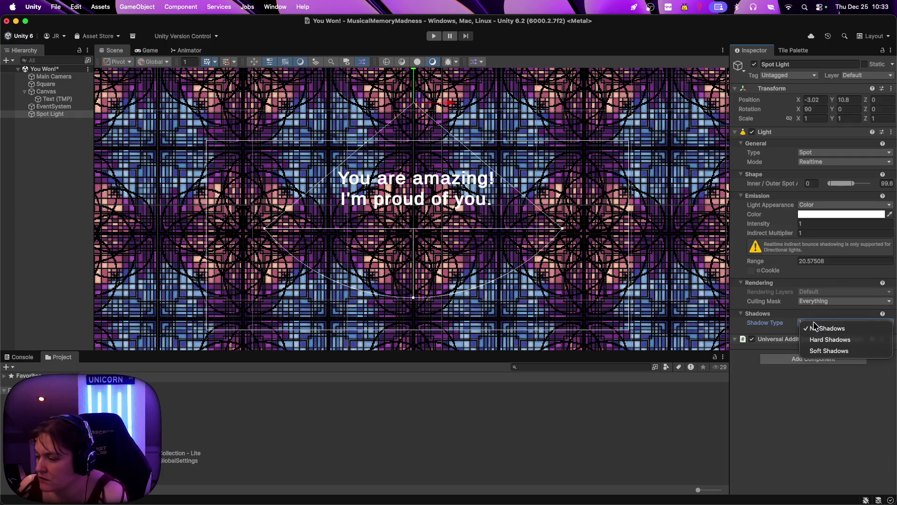
click(825, 352)
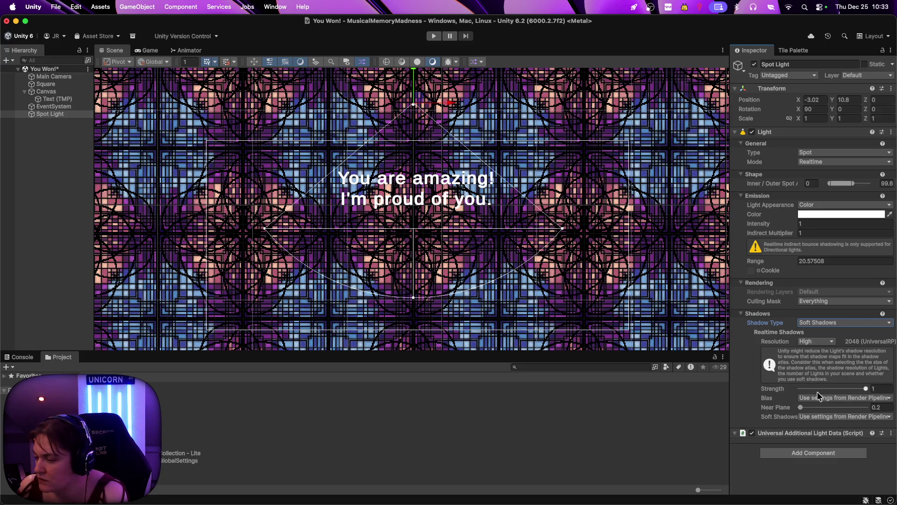
Keep the light as a Realtime Spot and preview it in the Game view
click(814, 154)
click(782, 150)
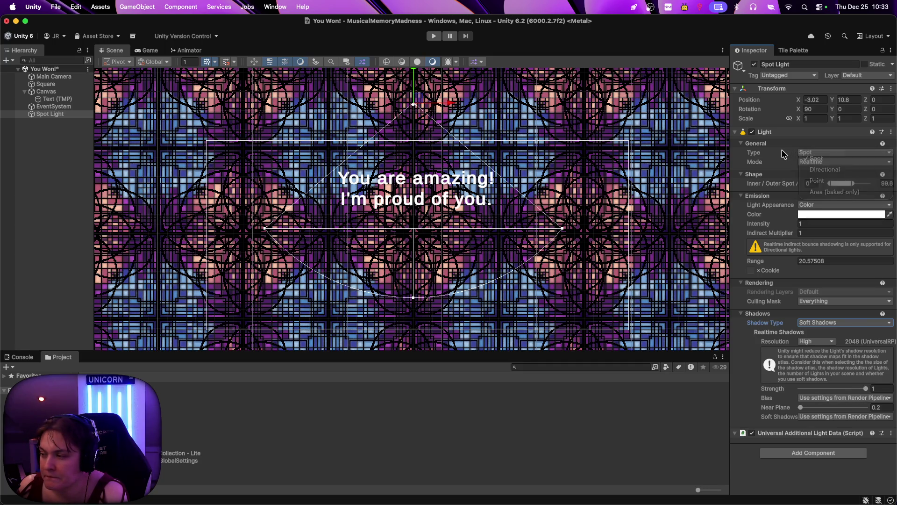
click(808, 162)
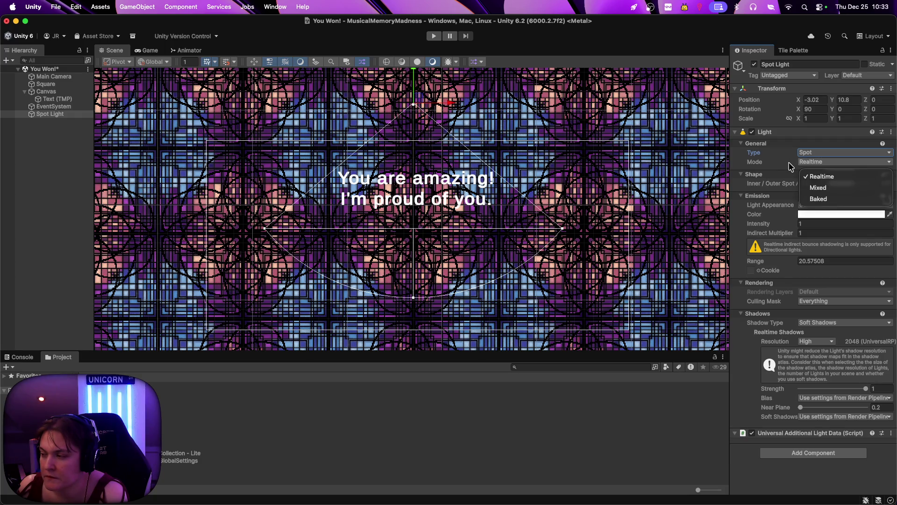
click(792, 167)
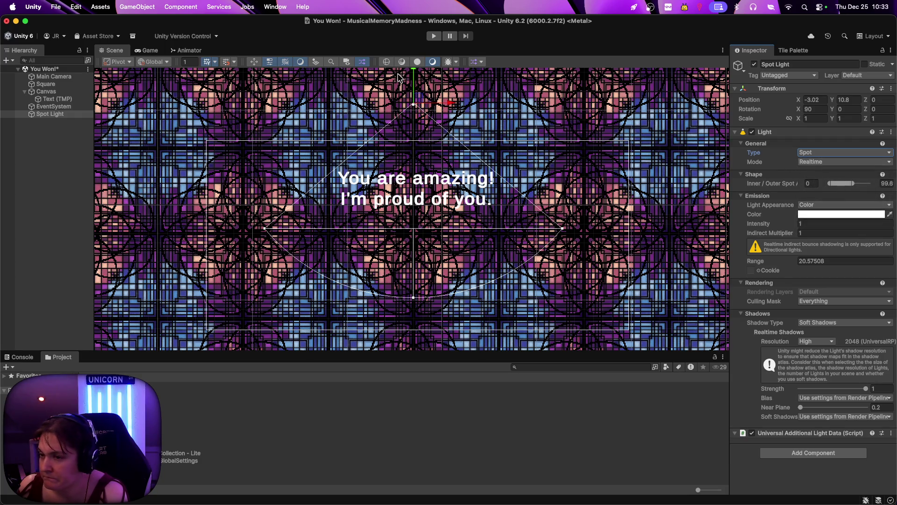
click(150, 51)
click(115, 51)
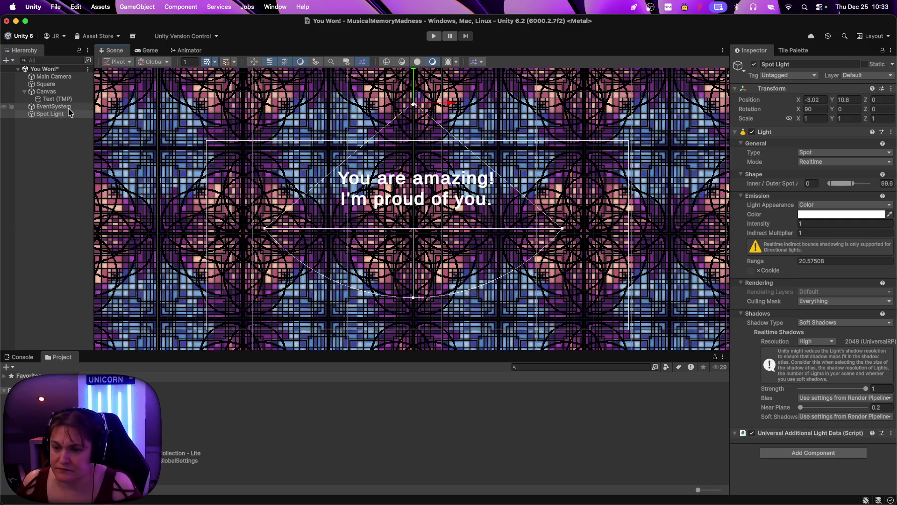
Hide the message text, preview the Game view, and set the Spot Light range to 21.17
click(55, 99)
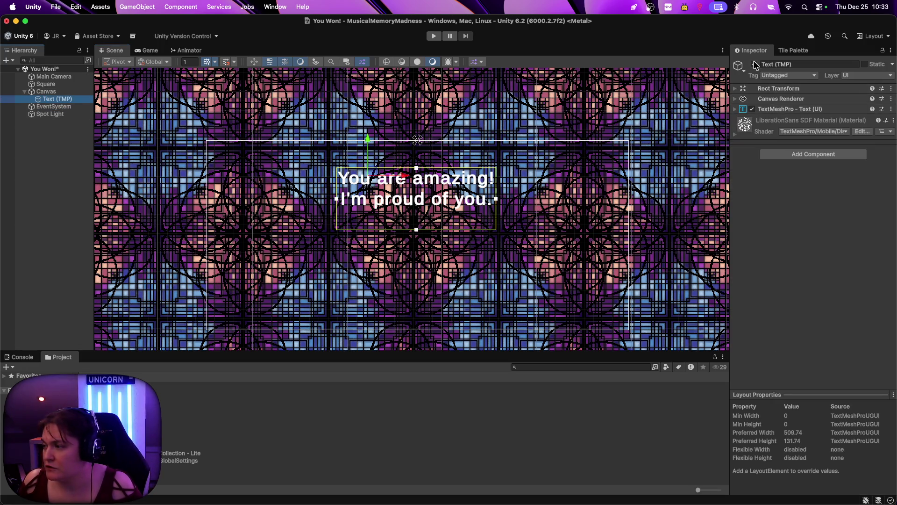
click(754, 64)
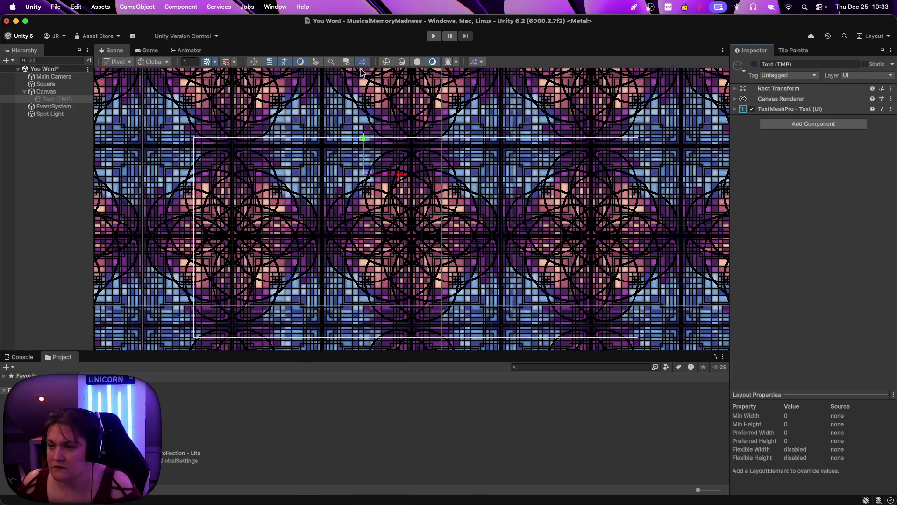
click(145, 50)
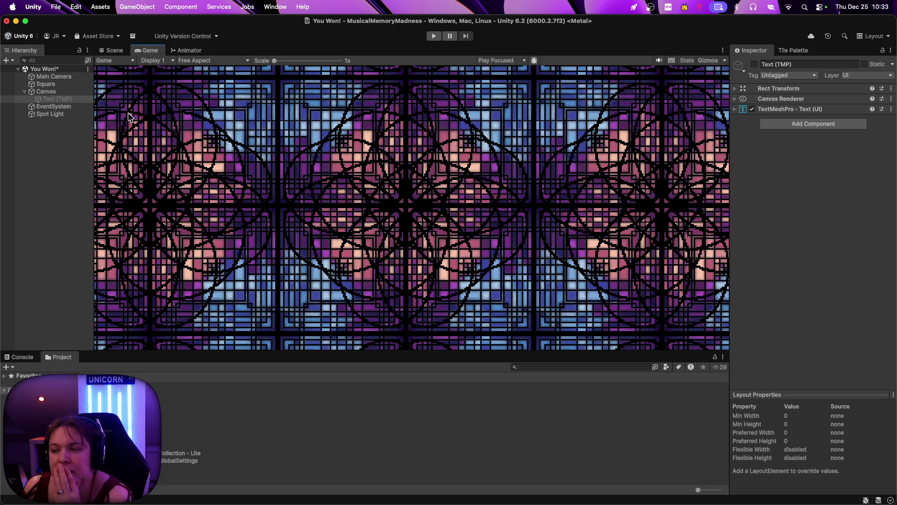
click(52, 114)
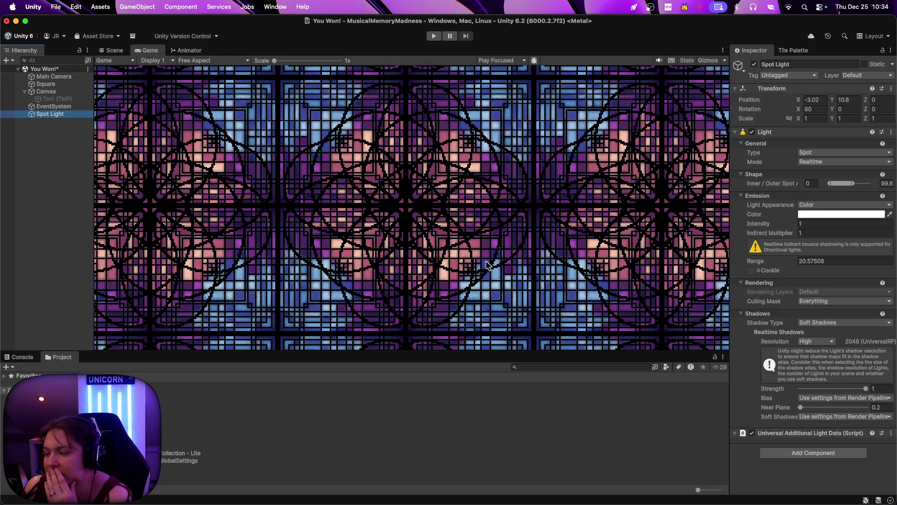
click(839, 303)
click(774, 293)
mouse_move(795, 264)
mouse_down()
mouse_move(779, 265)
mouse_move(800, 264)
mouse_up()
drag(790, 224, 783, 236)
Use Filter and Temperature colouring at 12795.72 K with intensity 35
click(814, 208)
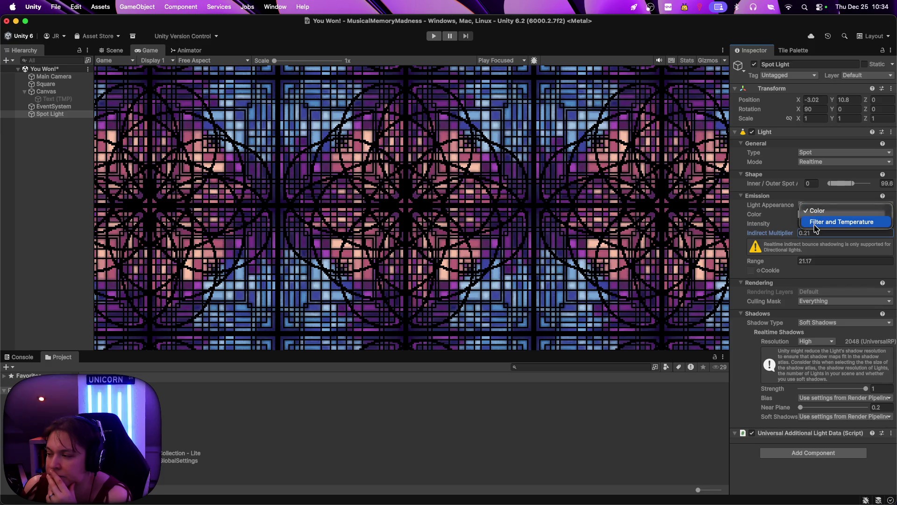
click(815, 222)
mouse_move(805, 227)
mouse_down()
mouse_move(885, 228)
mouse_move(805, 227)
mouse_move(868, 225)
mouse_up()
click(802, 232)
mouse_move(795, 244)
mouse_down()
mouse_move(851, 243)
mouse_move(741, 245)
mouse_up()
Change the light type to Area (baked only)
click(807, 155)
click(811, 162)
click(805, 154)
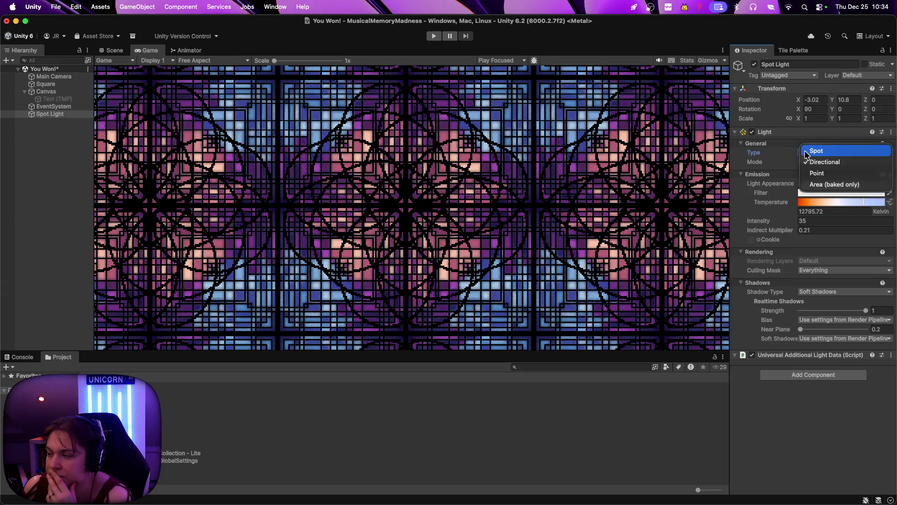
click(815, 173)
click(807, 153)
click(815, 177)
right_click(57, 115)
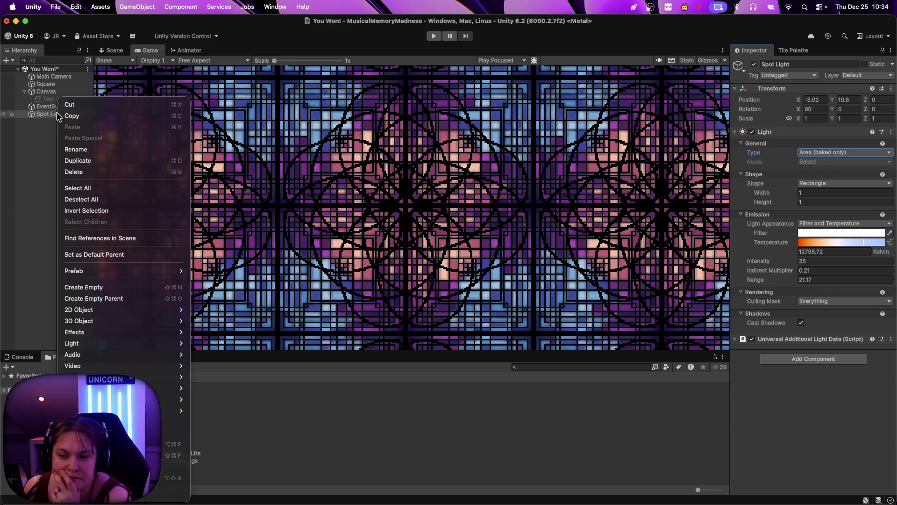
Delete the 3D Spot Light, add a Spot Light 2D from the Hierarchy's Light menu, and view the Scene
click(84, 171)
right_click(52, 137)
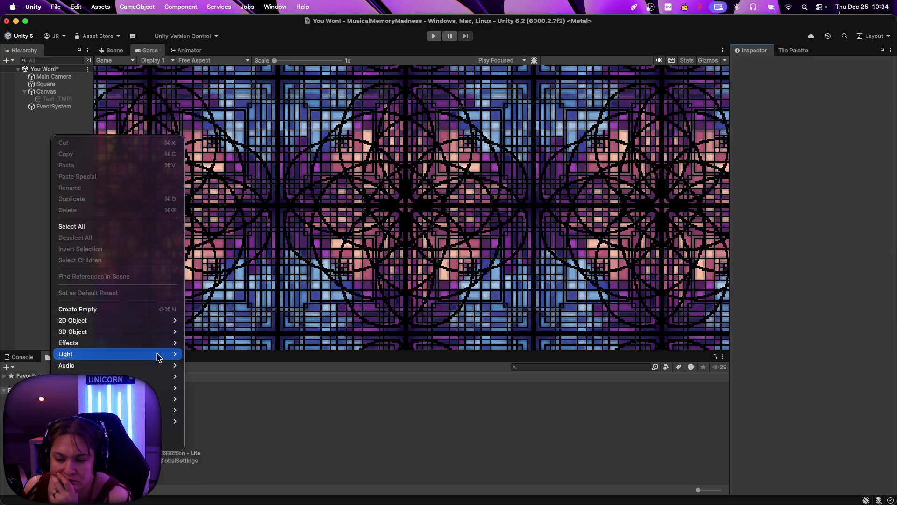
mouse_move(160, 354)
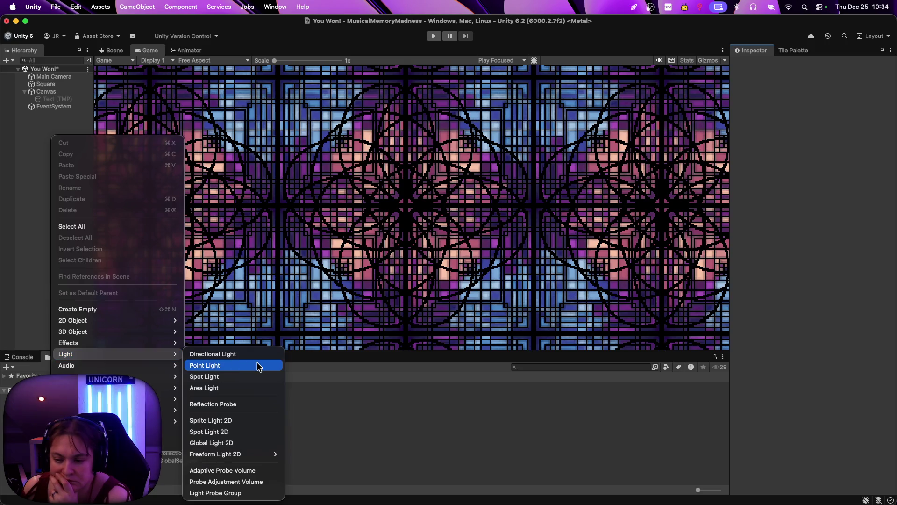
click(253, 434)
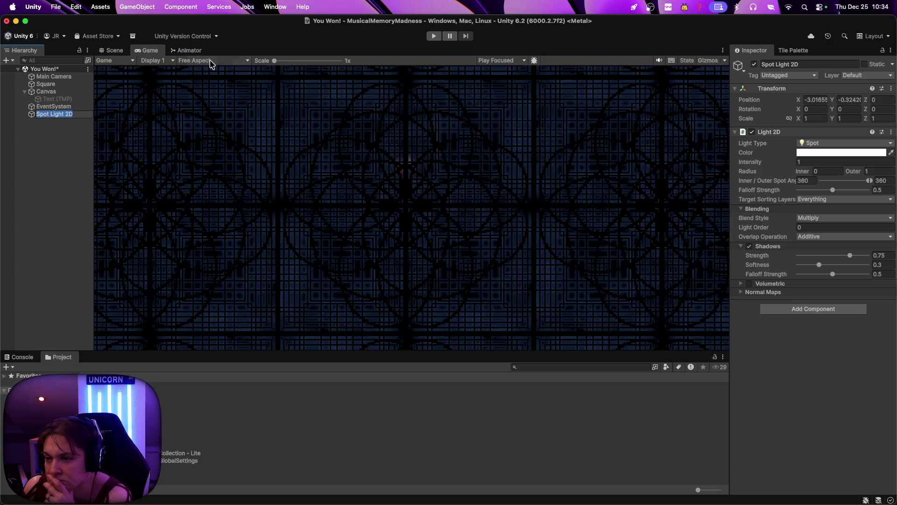
click(114, 51)
scroll(421, 229, up, 5)
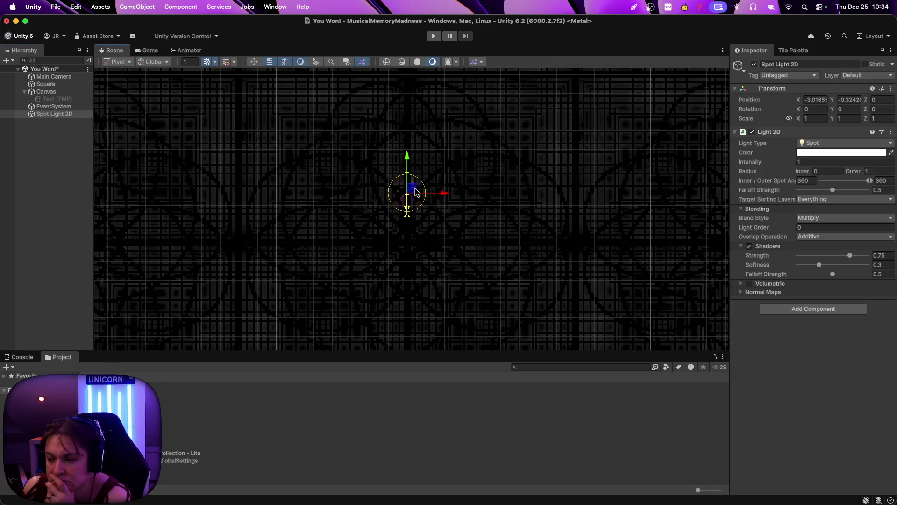
Set the Spot Light 2D's blend style to Additive and move it to X -2.69
drag(447, 194, 464, 193)
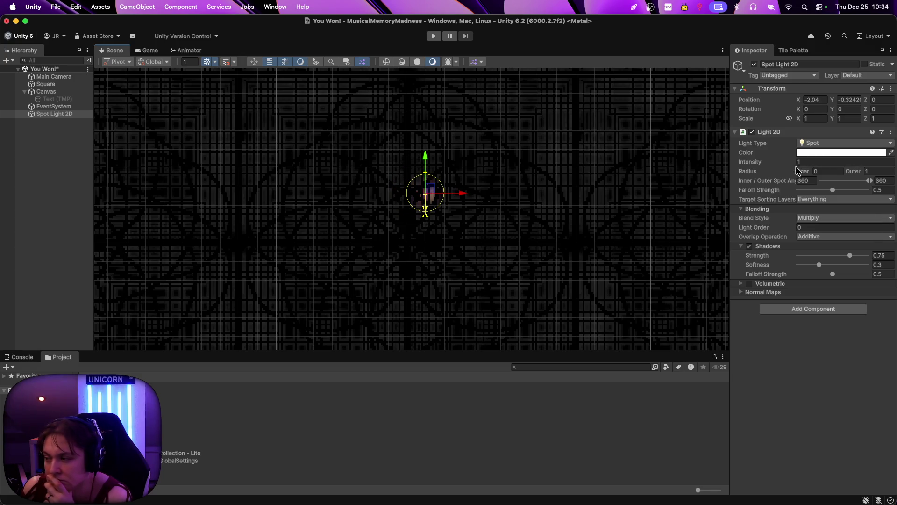
click(800, 162)
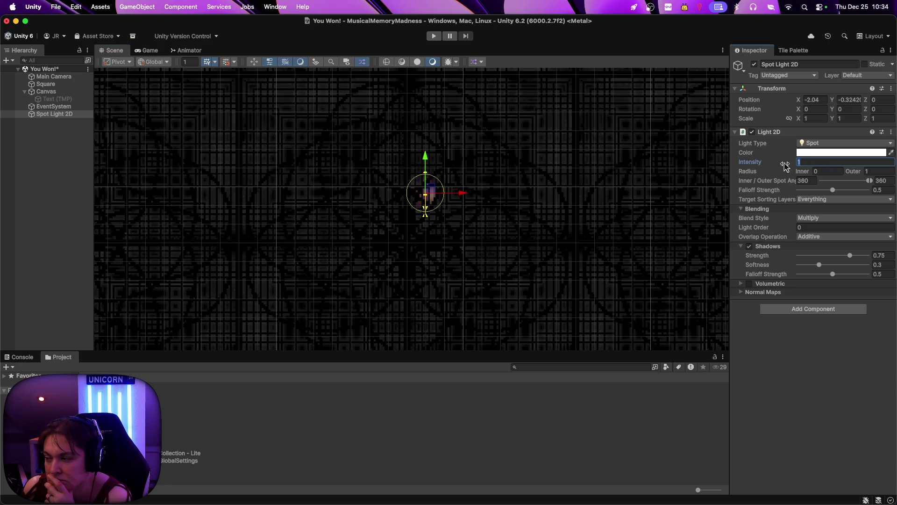
click(810, 200)
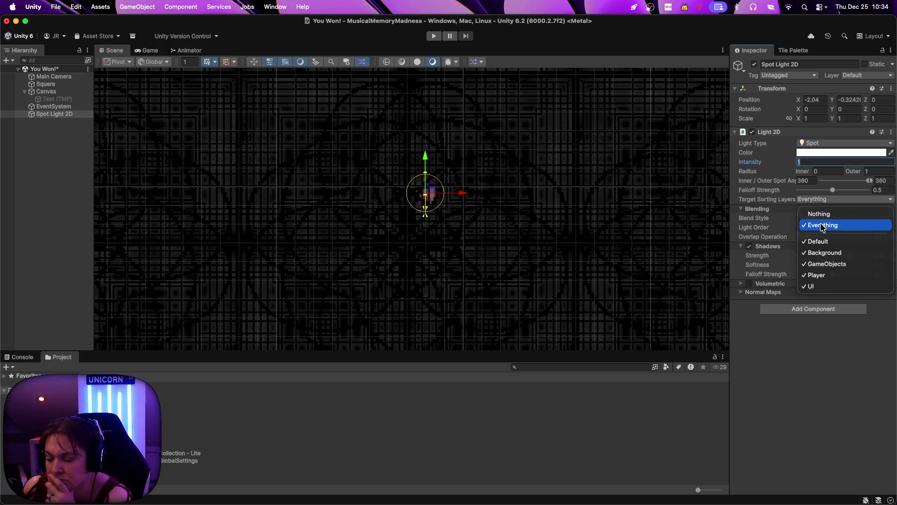
click(786, 214)
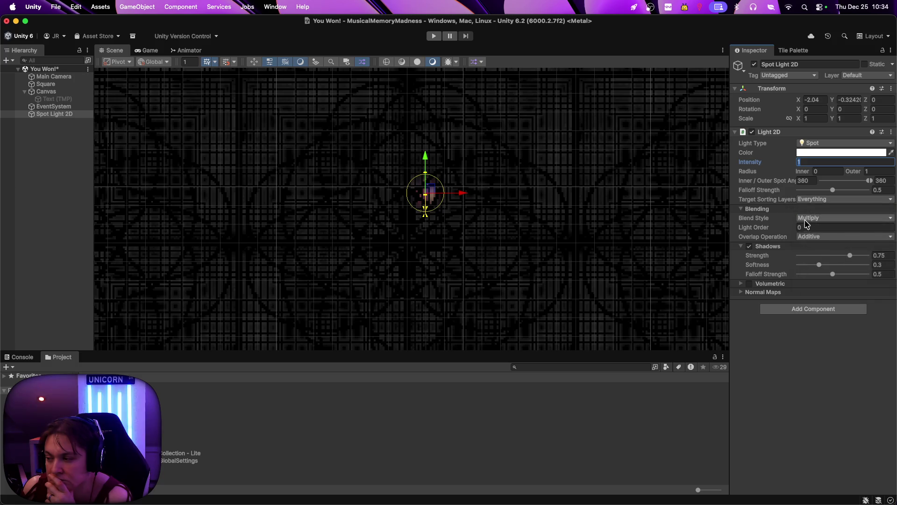
click(809, 219)
click(816, 234)
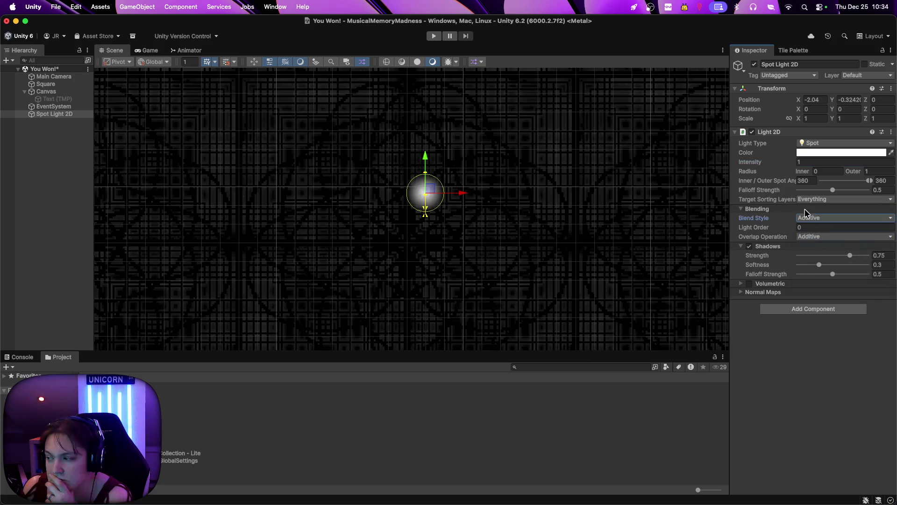
mouse_move(462, 193)
mouse_down()
mouse_move(477, 196)
mouse_move(450, 200)
mouse_up()
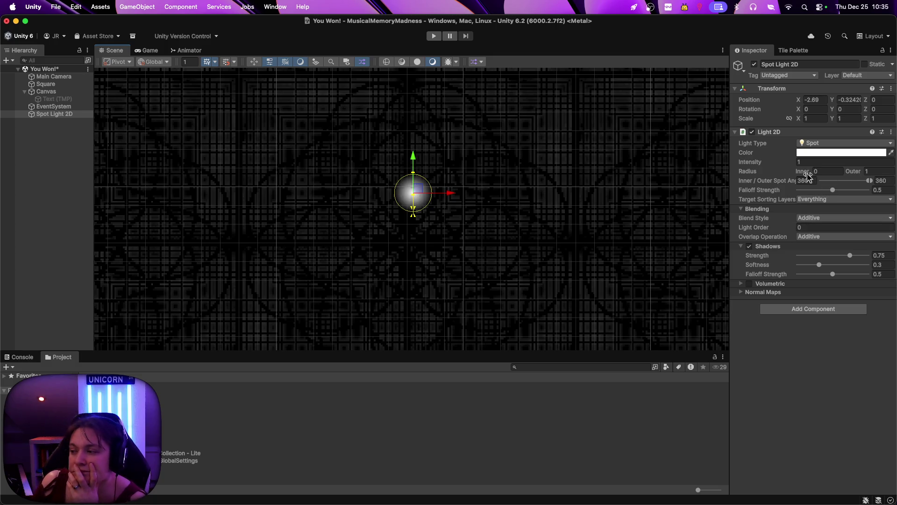
mouse_move(808, 175)
mouse_down()
mouse_move(842, 175)
mouse_move(823, 176)
mouse_up()
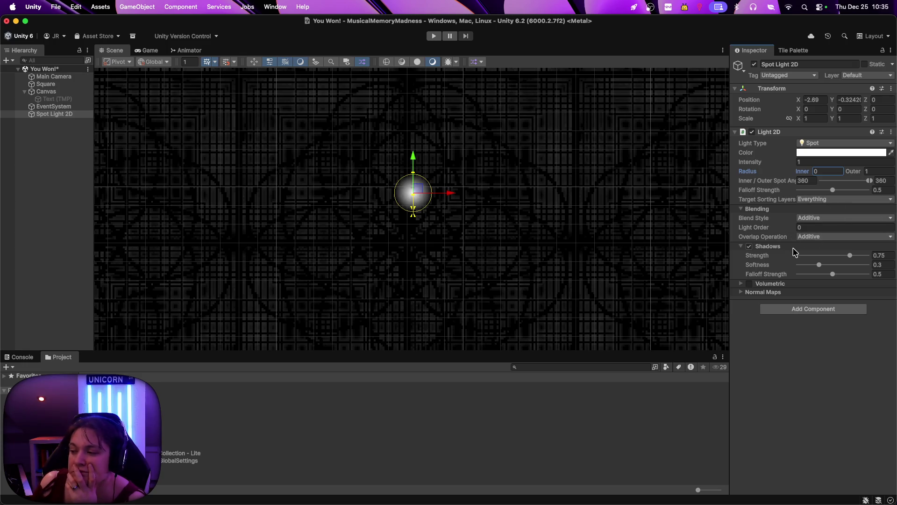
Limit the light's target sorting layers to Background only, then select the Square object
click(740, 284)
click(741, 283)
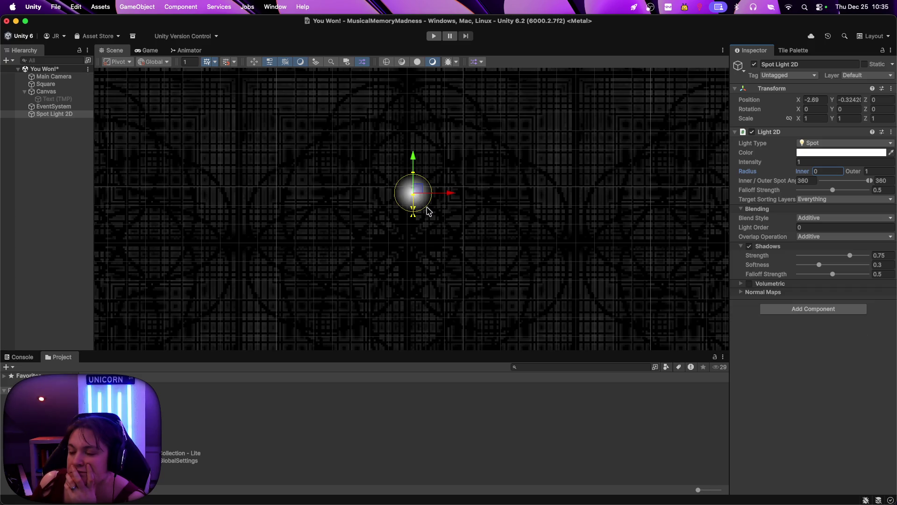
click(822, 200)
click(822, 213)
click(813, 200)
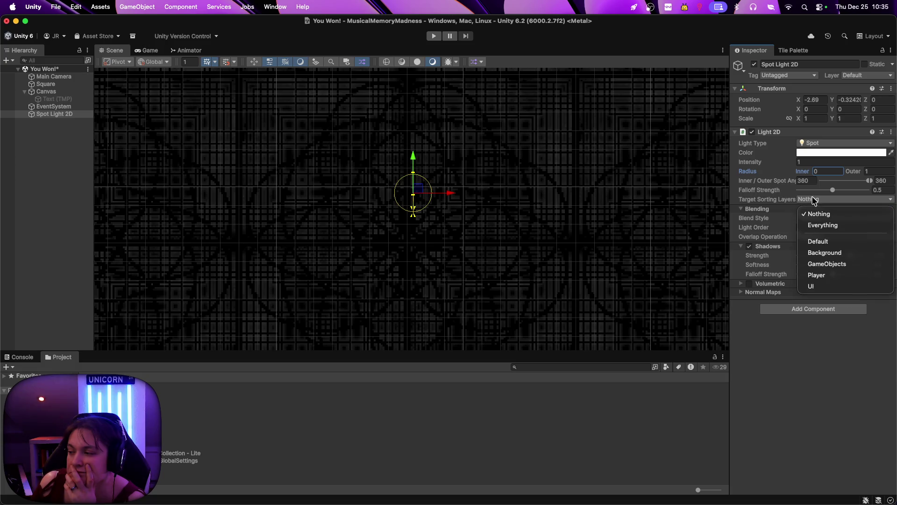
click(827, 252)
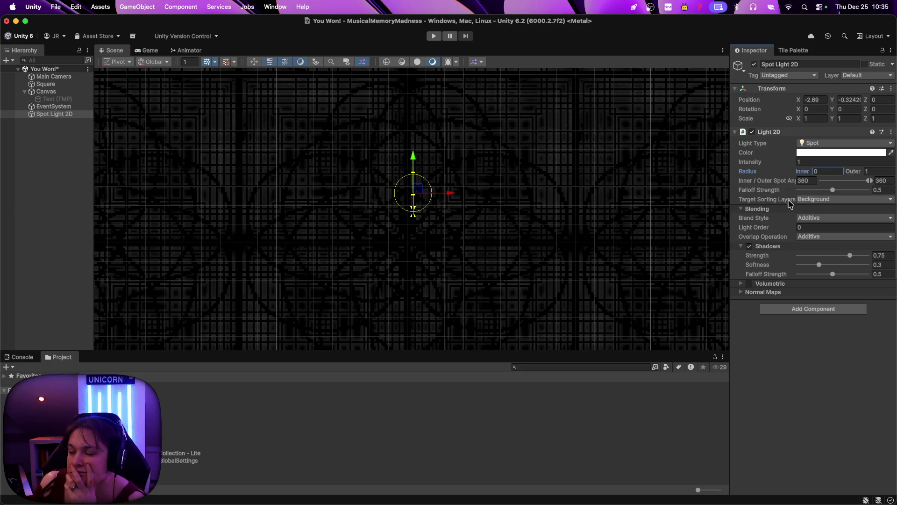
click(55, 84)
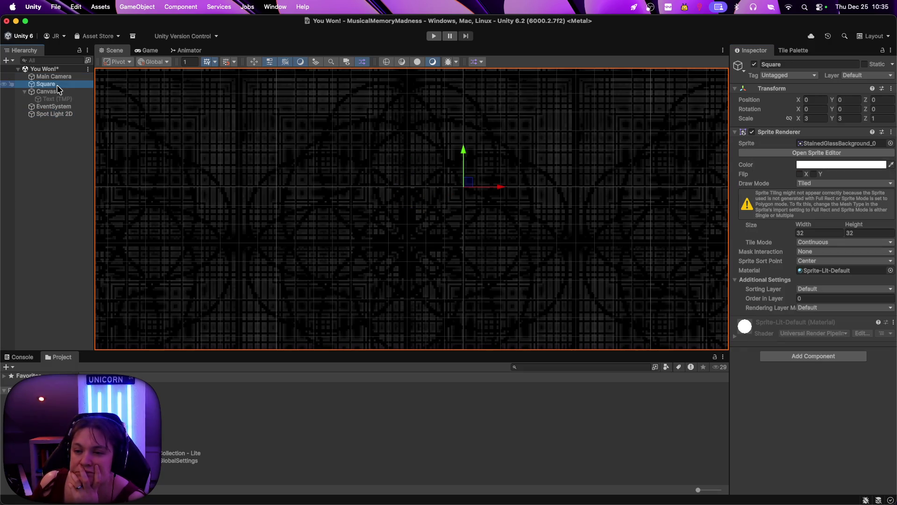
click(789, 75)
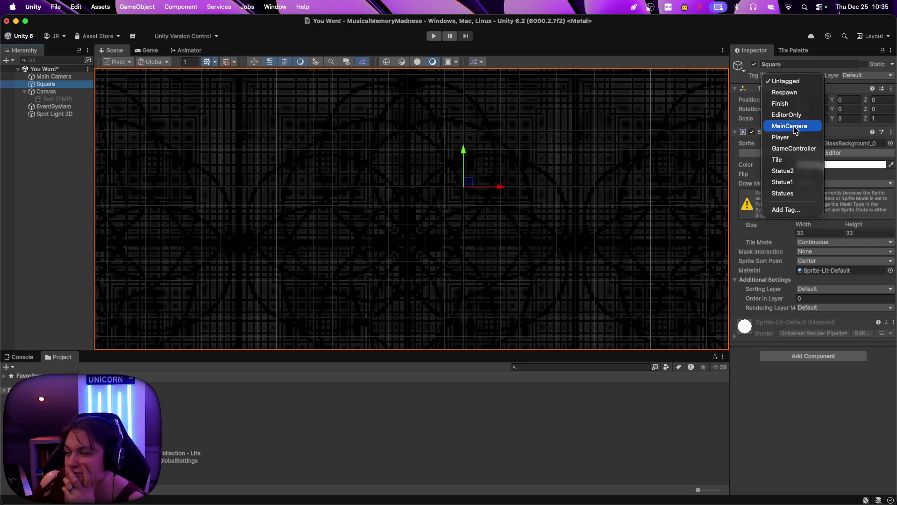
Assign the Square to layer 6: Background and reselect the Spot Light 2D
click(848, 75)
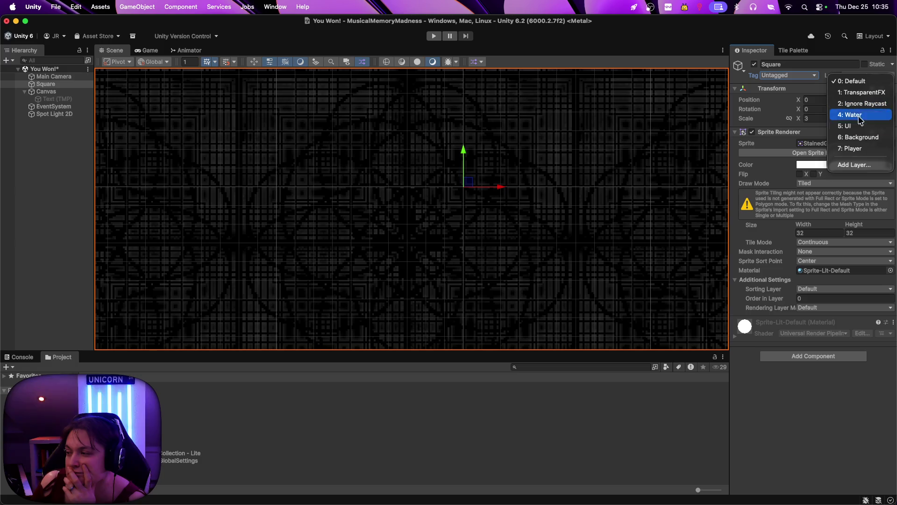
click(863, 137)
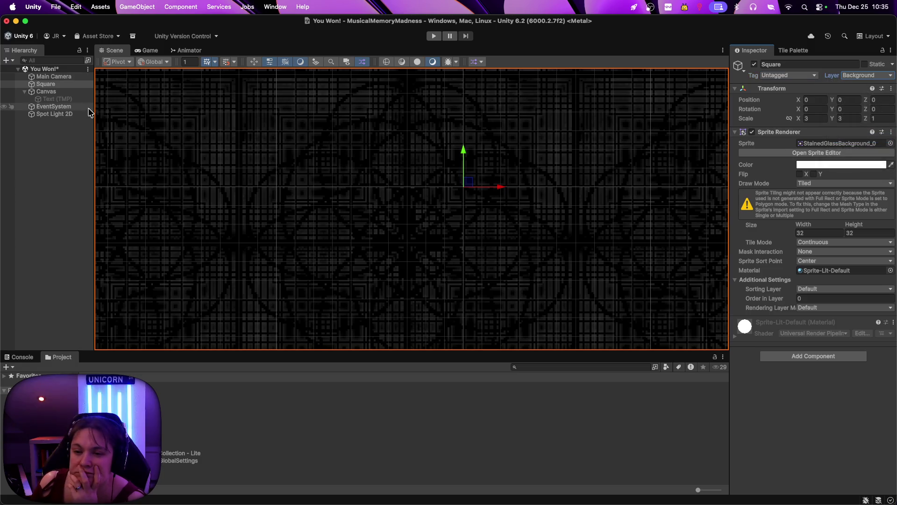
click(53, 107)
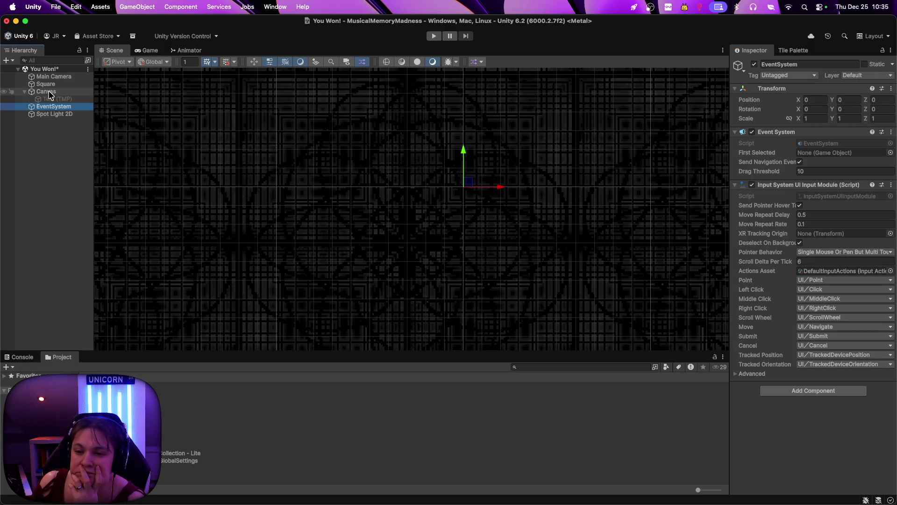
click(55, 114)
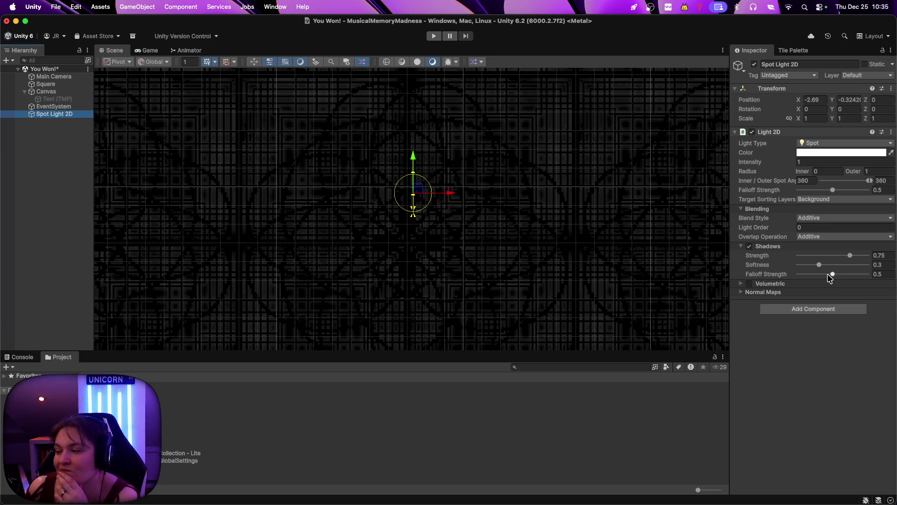
scroll(486, 249, down, 4)
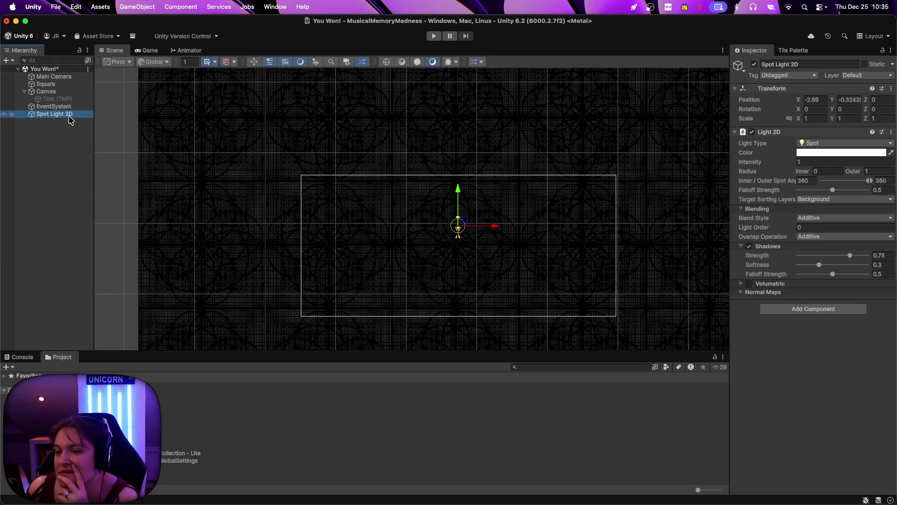
Delete the Spot Light 2D and view the fully lit stained-glass background in the Game view
right_click(70, 121)
click(94, 174)
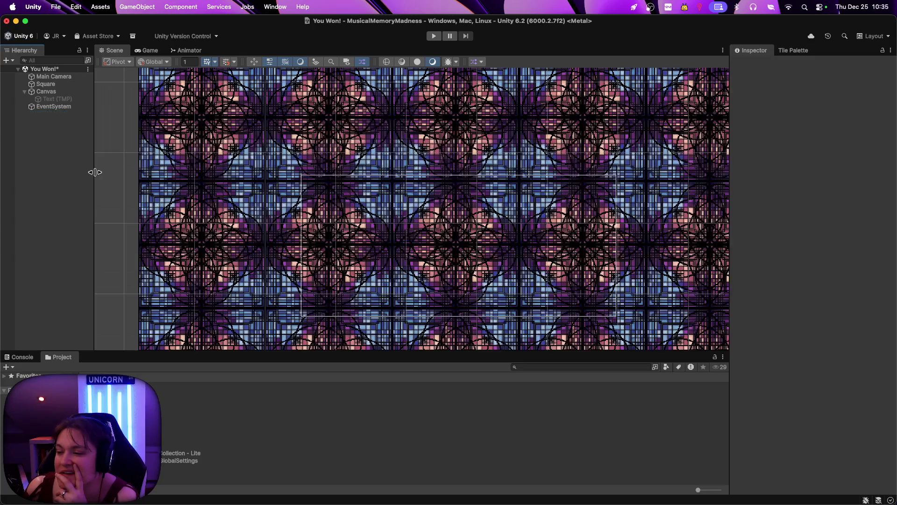
scroll(403, 227, up, 4)
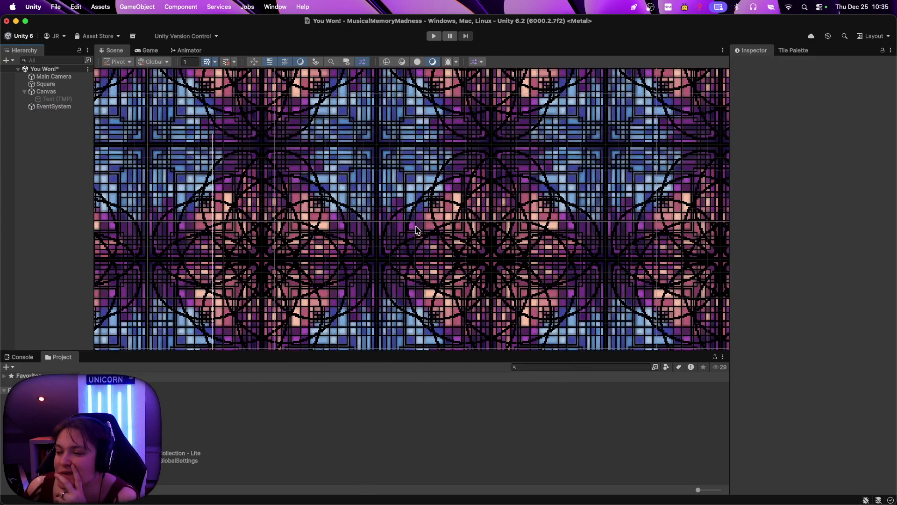
scroll(421, 229, up, 3)
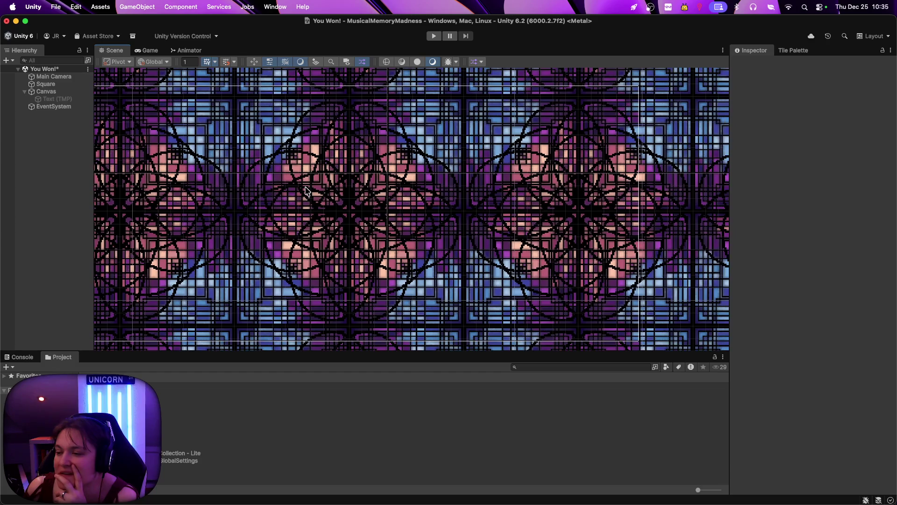
scroll(306, 190, up, 2)
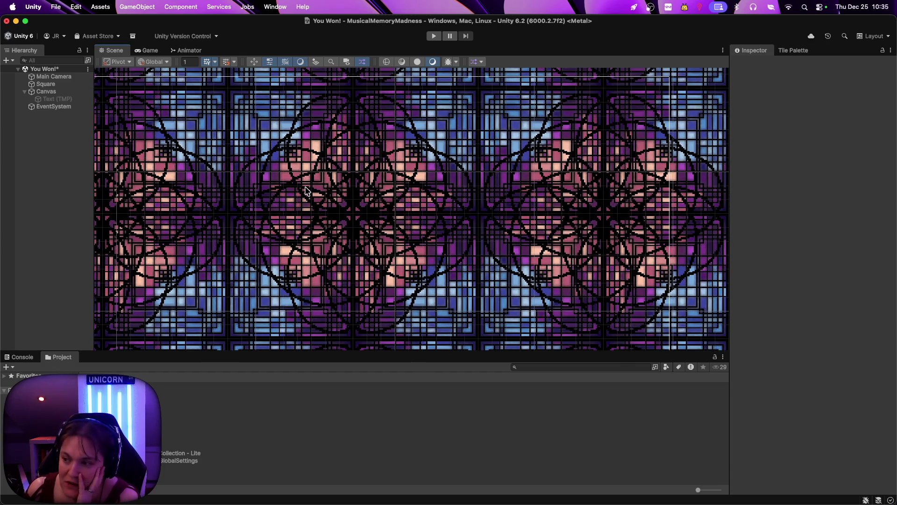
scroll(306, 190, up, 1)
click(150, 51)
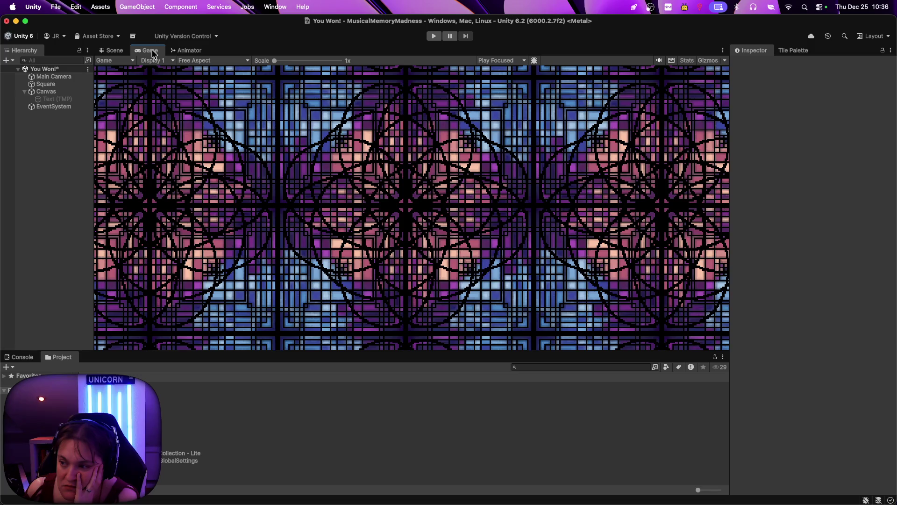
Select and enable the Text (TMP) object, checking its material settings
click(70, 99)
click(755, 64)
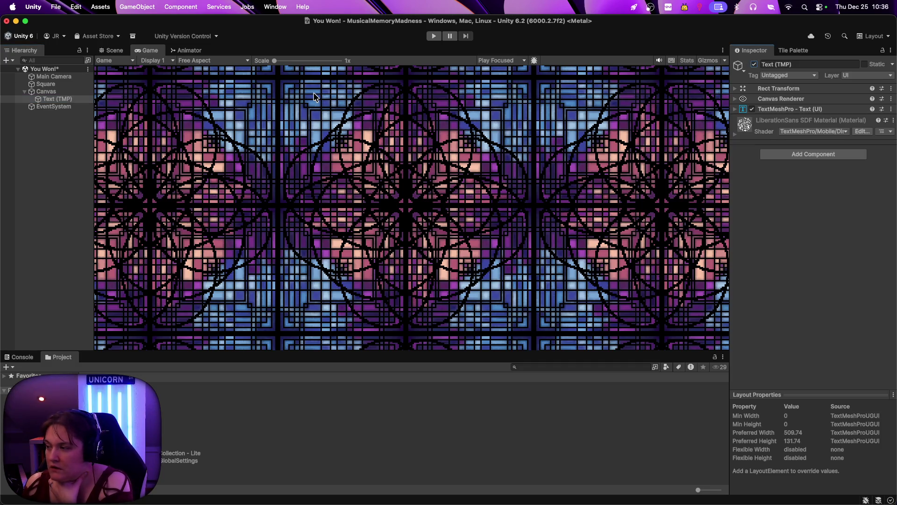
click(735, 135)
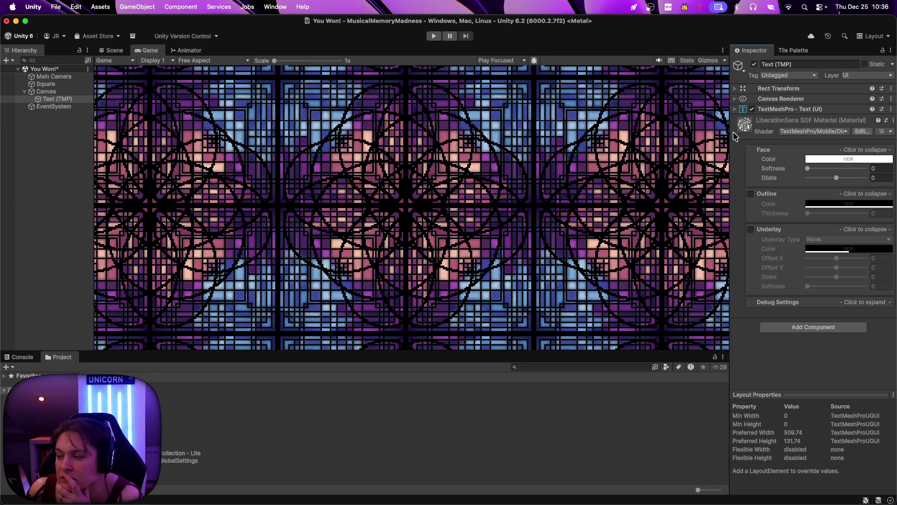
click(736, 136)
In the Scene view, review the text's Inspector components, then select the Canvas
click(113, 50)
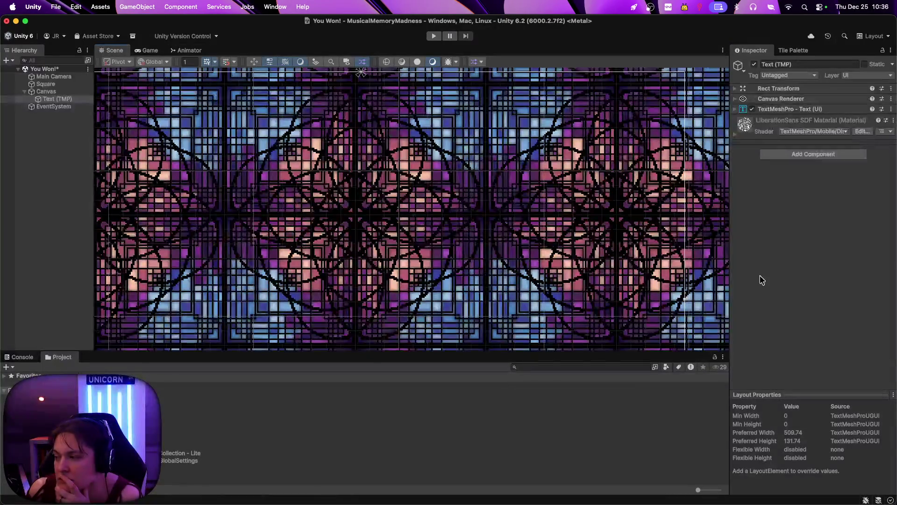
scroll(370, 175, down, 5)
scroll(370, 175, up, 8)
scroll(369, 175, down, 3)
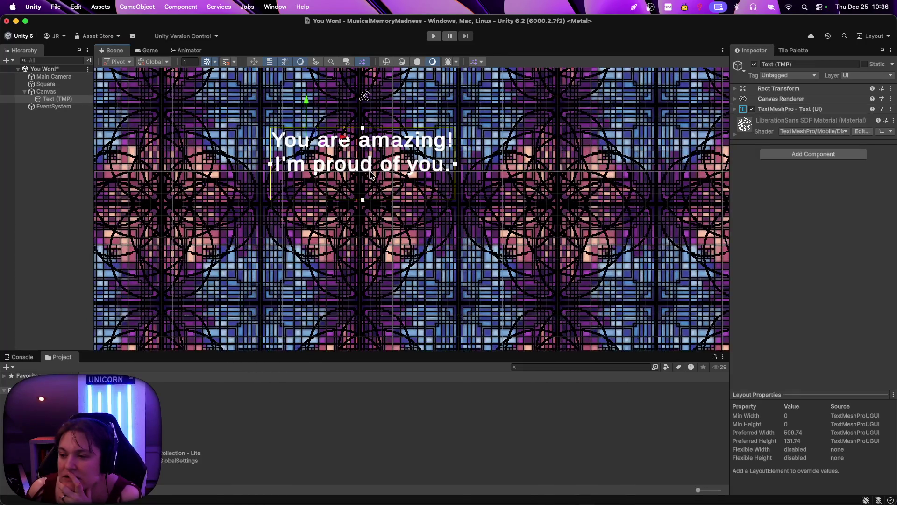
scroll(370, 174, up, 2)
scroll(369, 176, down, 3)
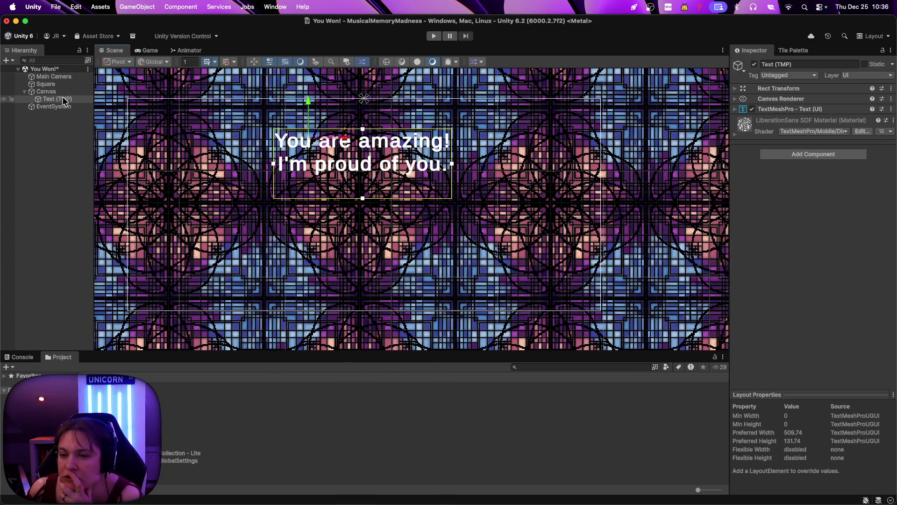
click(736, 110)
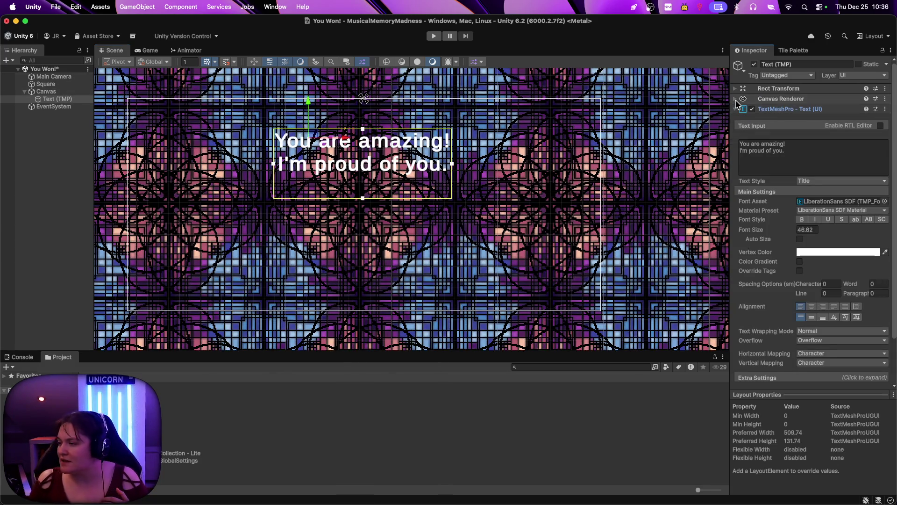
click(736, 100)
click(734, 88)
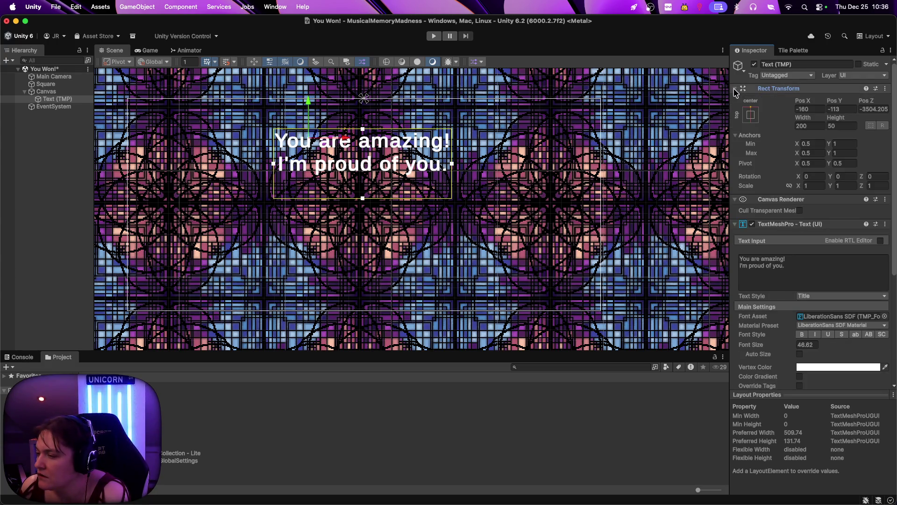
click(735, 90)
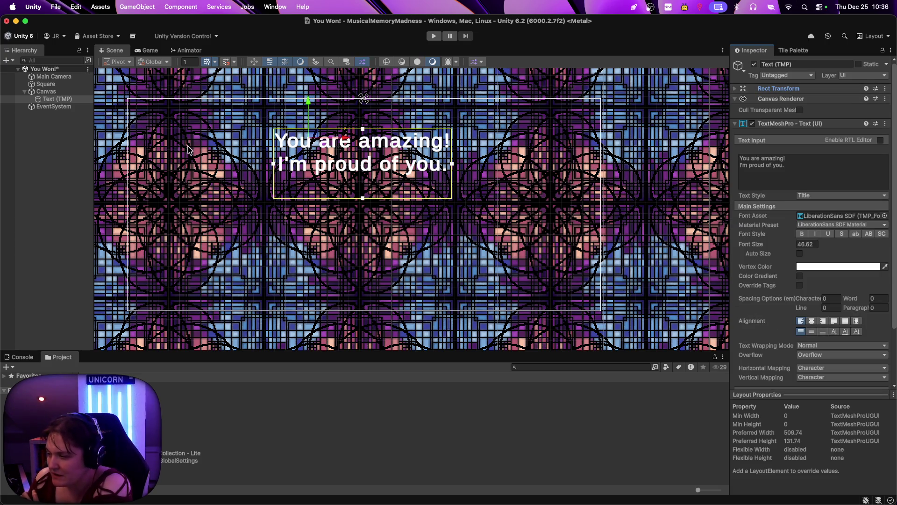
click(46, 91)
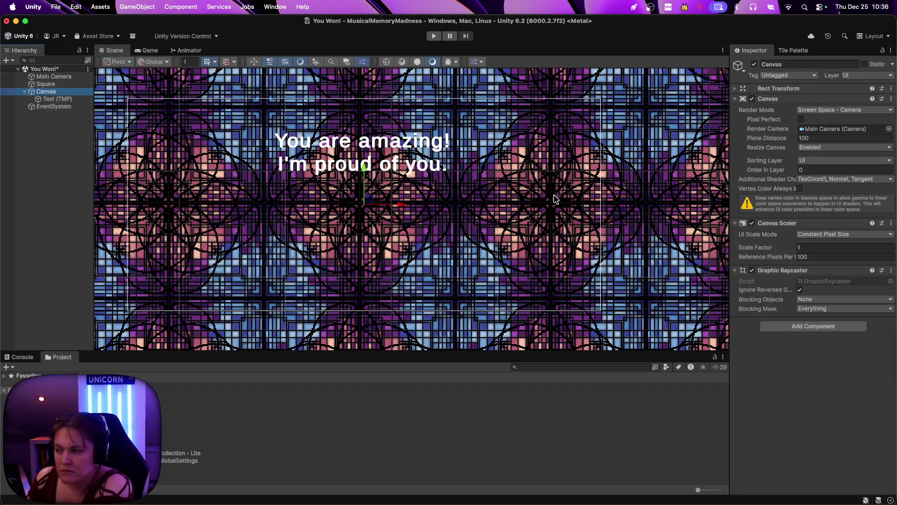
Give the Canvas scale factor 0.3, 32 reference pixels per unit and plane distance 82.92
click(788, 250)
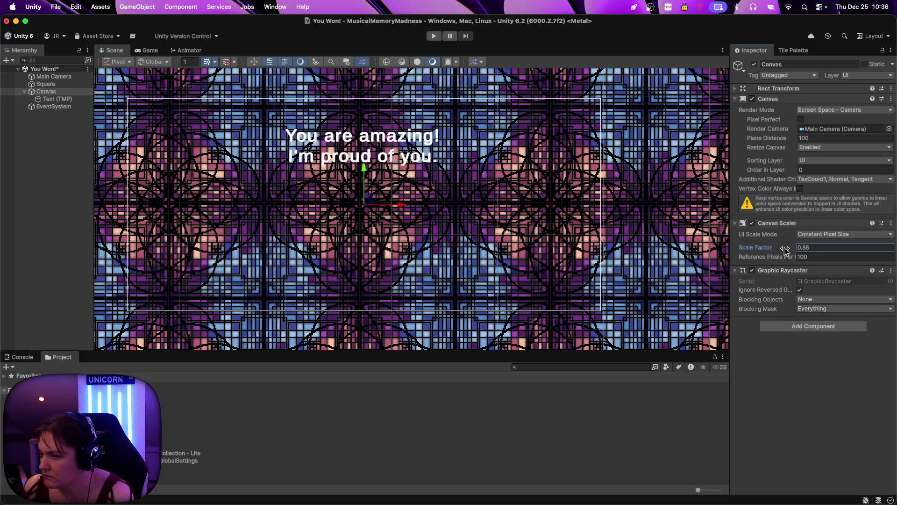
drag(788, 251, 786, 251)
click(793, 257)
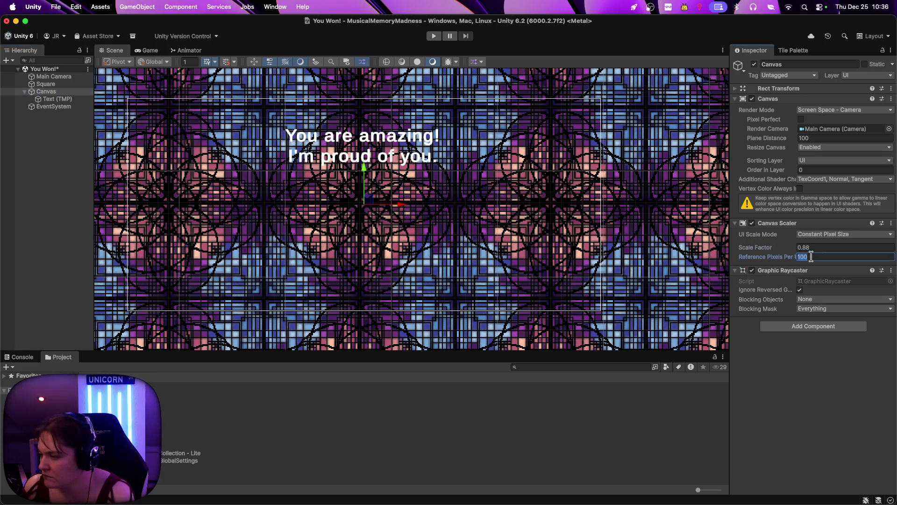
text(32)
click(781, 270)
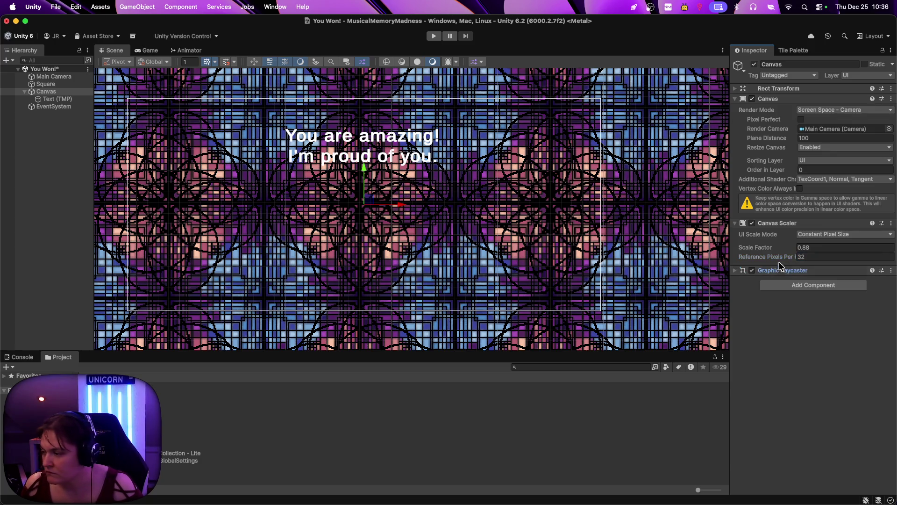
mouse_move(793, 248)
mouse_down()
mouse_move(775, 248)
mouse_move(791, 249)
mouse_move(784, 250)
mouse_up()
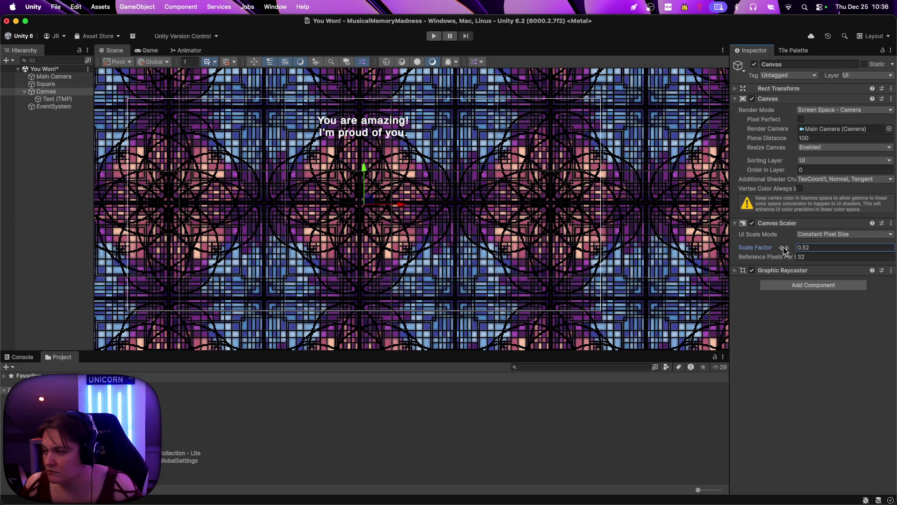
drag(790, 142, 519, 141)
click(141, 51)
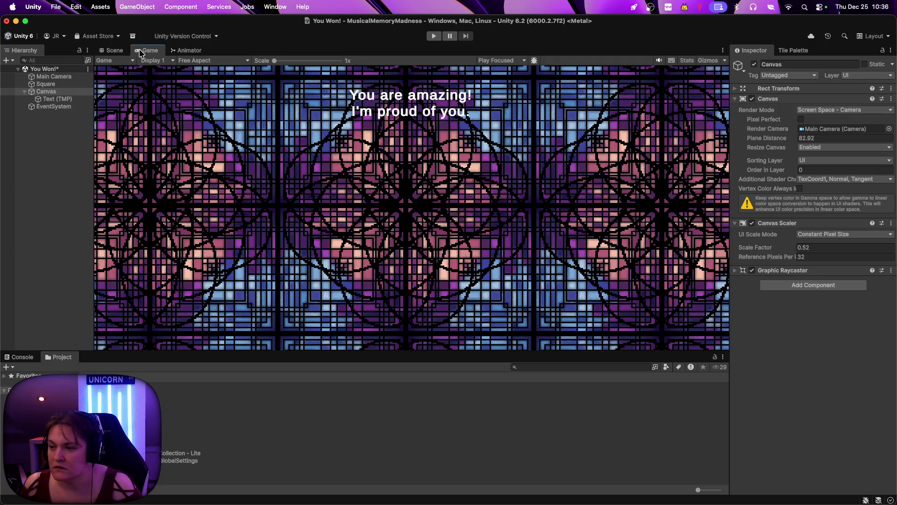
drag(789, 249, 786, 250)
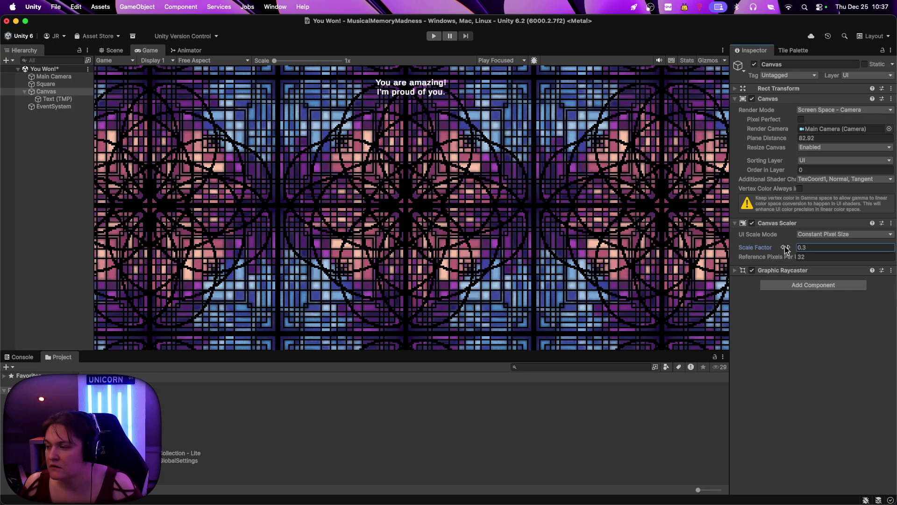
click(55, 99)
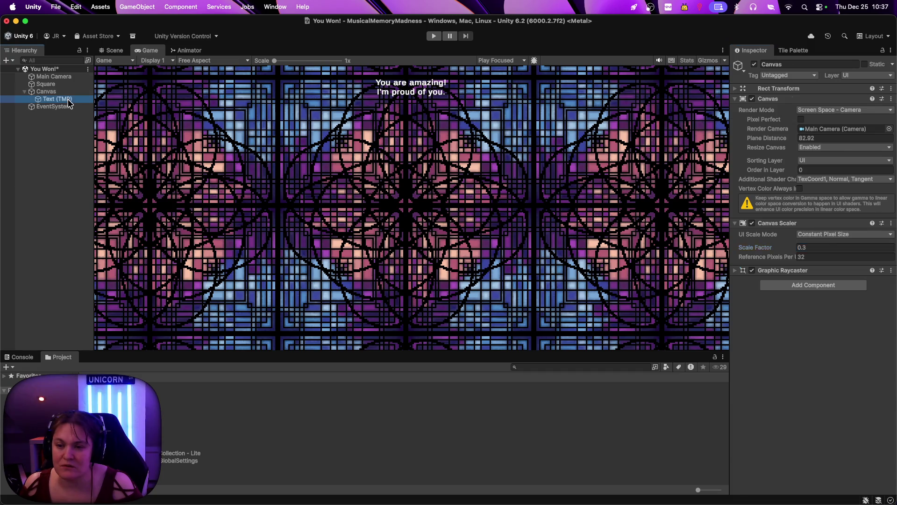
Set the Text (TMP) font size to 128
click(807, 244)
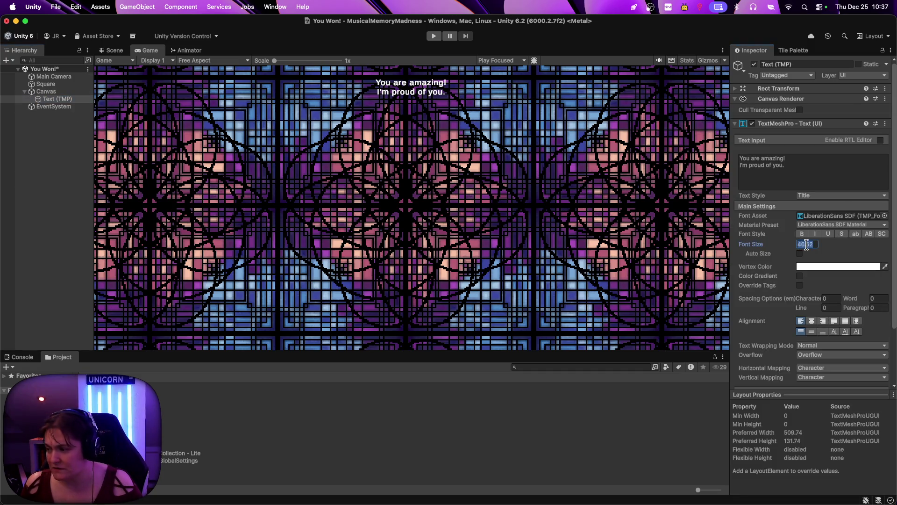
text(78)
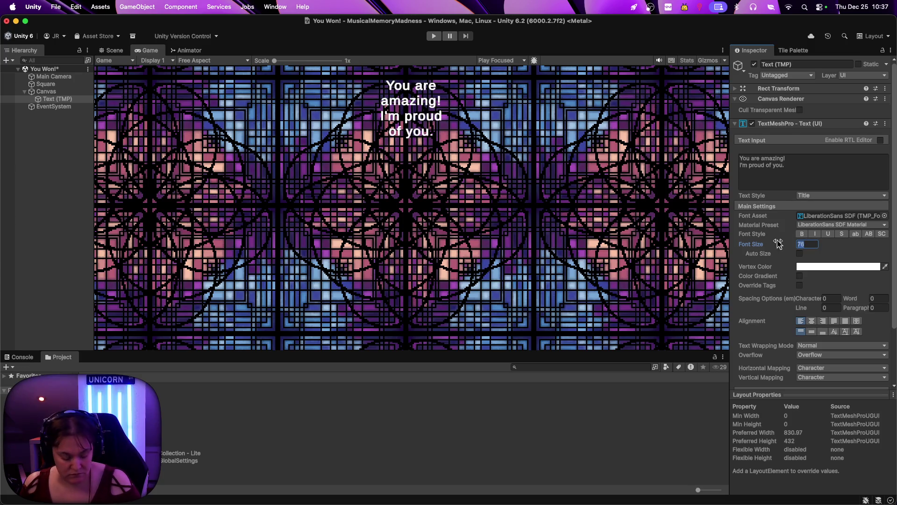
key(BackSpace)
key(BackSpace)
text(128)
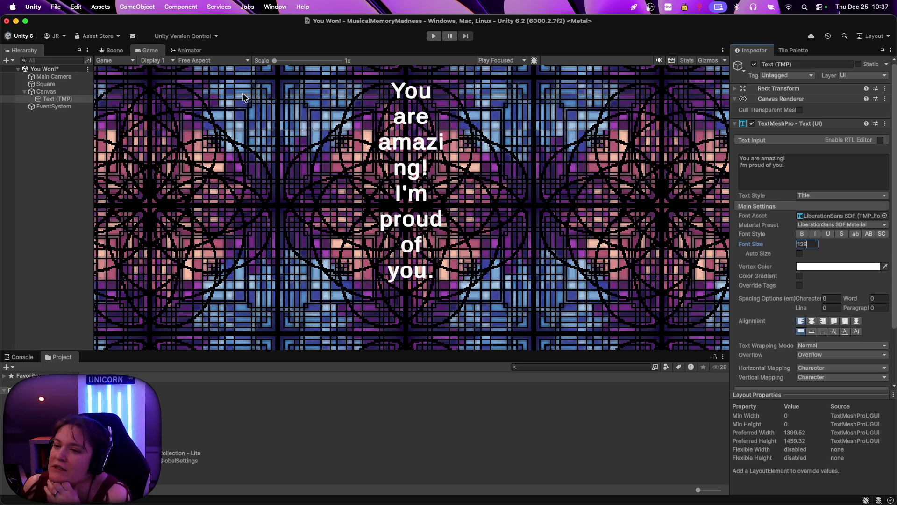
Widen the text box so the message fits on two lines and move it down to screen centre
click(114, 51)
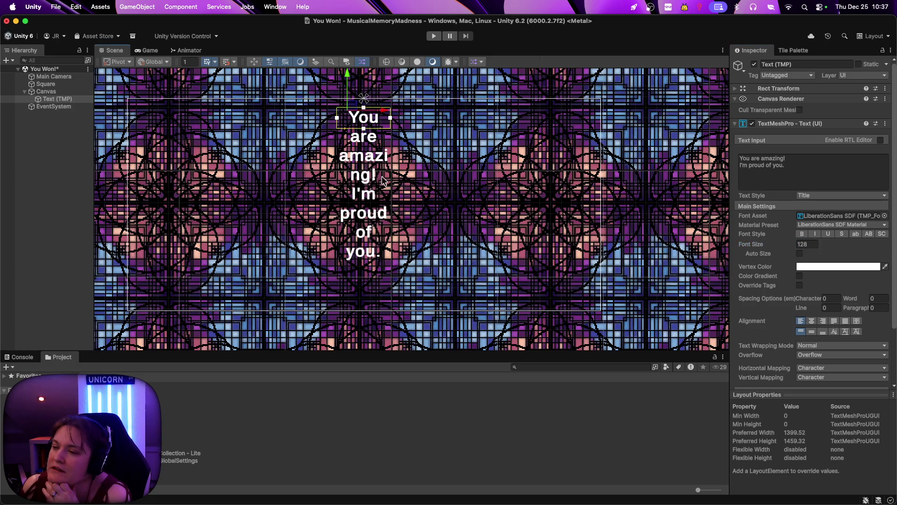
mouse_move(391, 117)
mouse_down()
mouse_move(520, 154)
mouse_move(579, 206)
mouse_up()
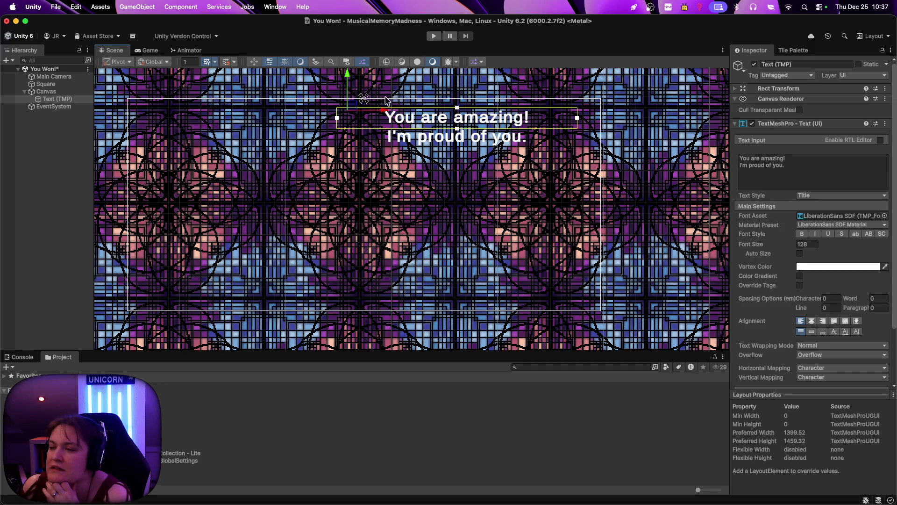
mouse_move(353, 106)
mouse_down()
mouse_move(265, 143)
mouse_move(253, 166)
mouse_move(251, 136)
mouse_move(254, 183)
mouse_up()
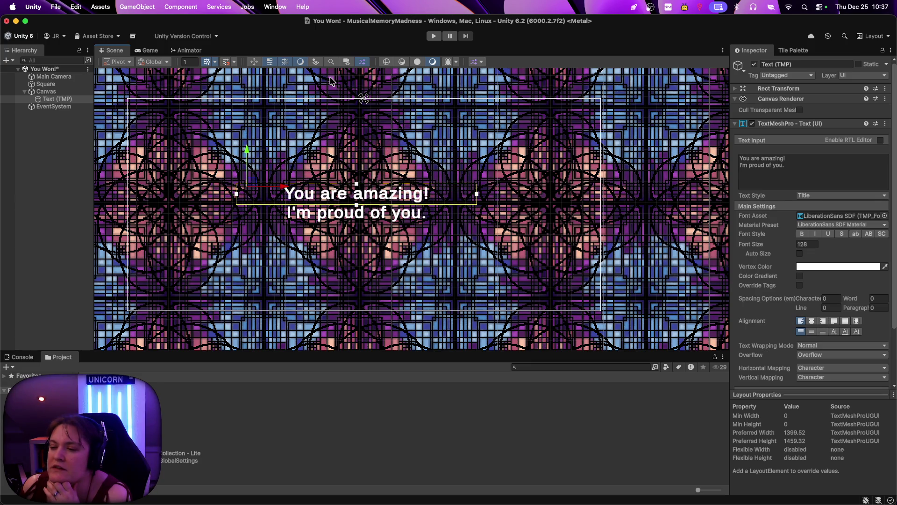
click(150, 50)
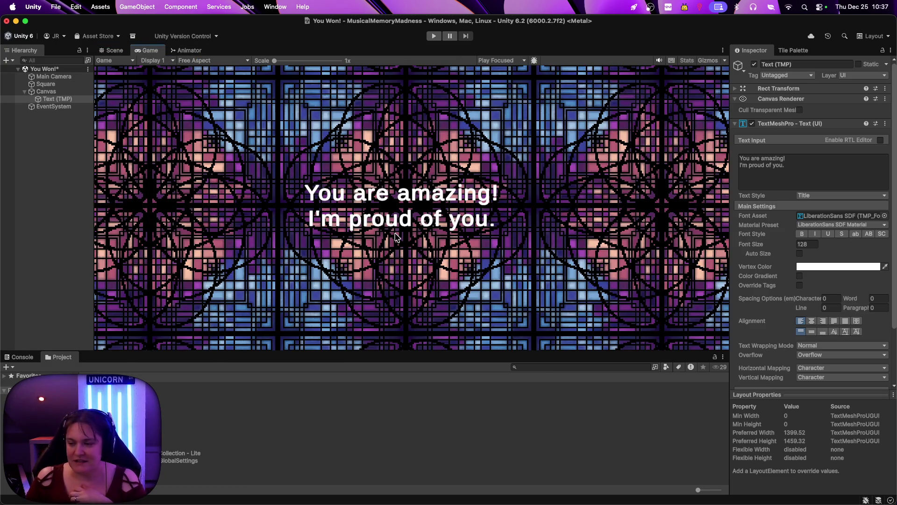
Enlarge the message to font size 186.59 and nudge the text box slightly upward
click(796, 244)
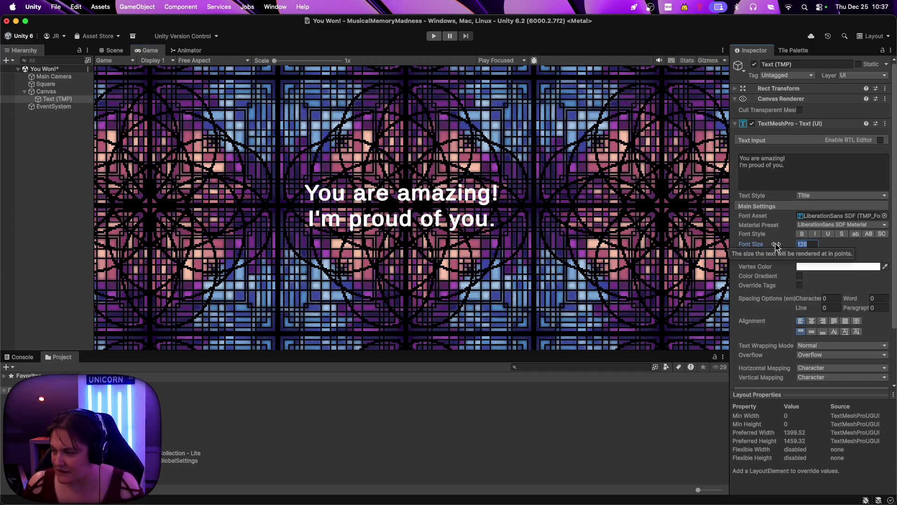
mouse_move(791, 247)
mouse_down()
mouse_move(778, 248)
mouse_move(895, 266)
mouse_move(892, 301)
mouse_move(714, 323)
mouse_up()
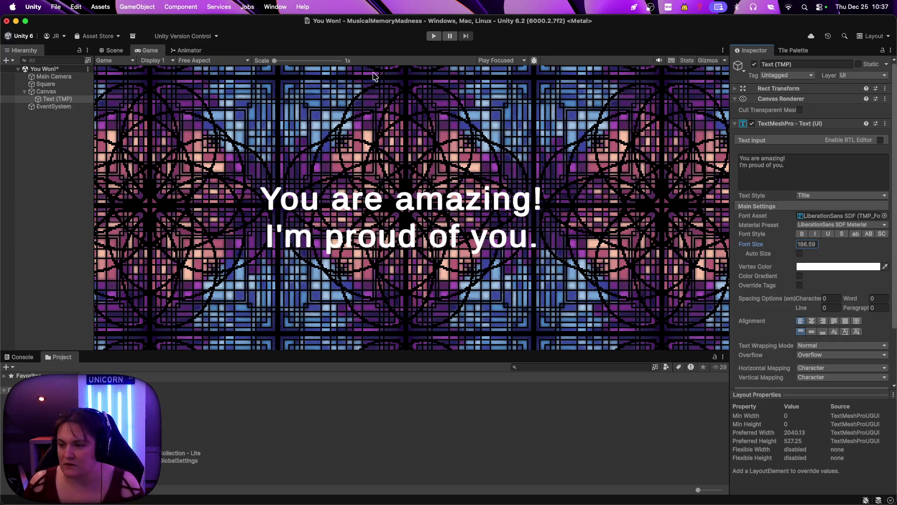
click(115, 50)
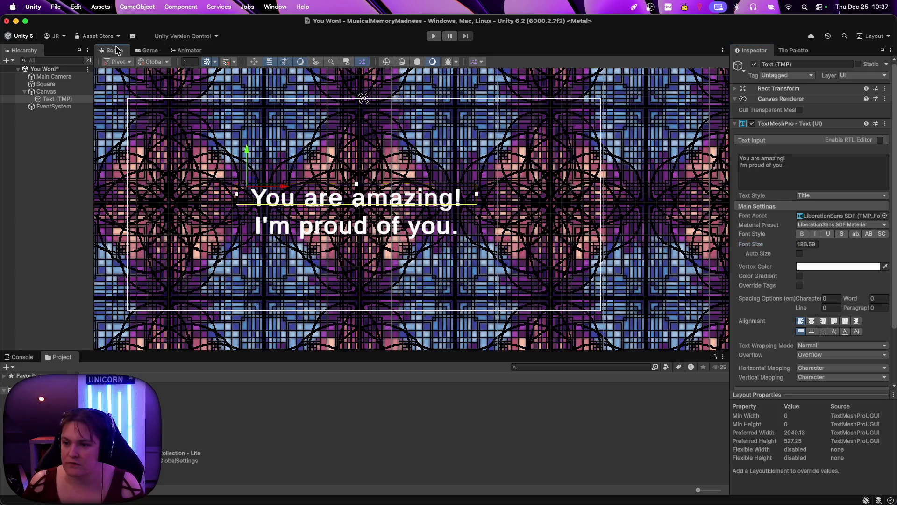
click(369, 208)
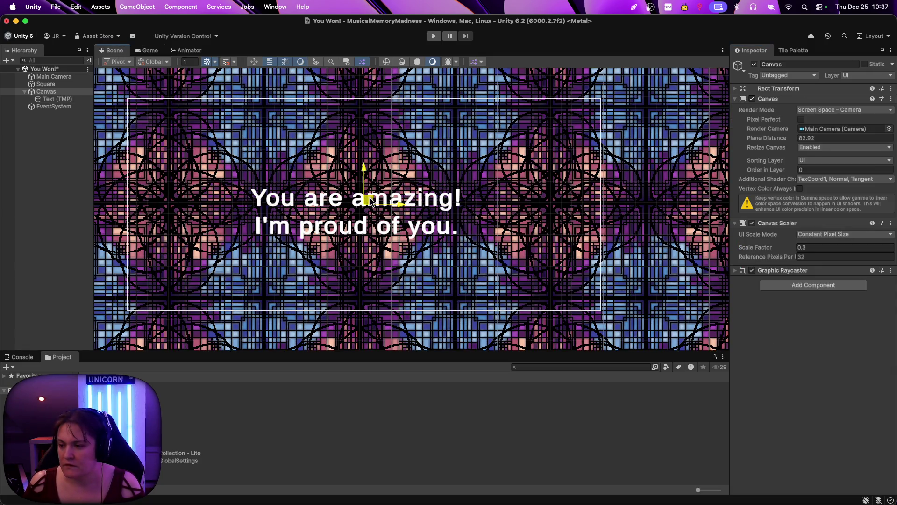
click(53, 99)
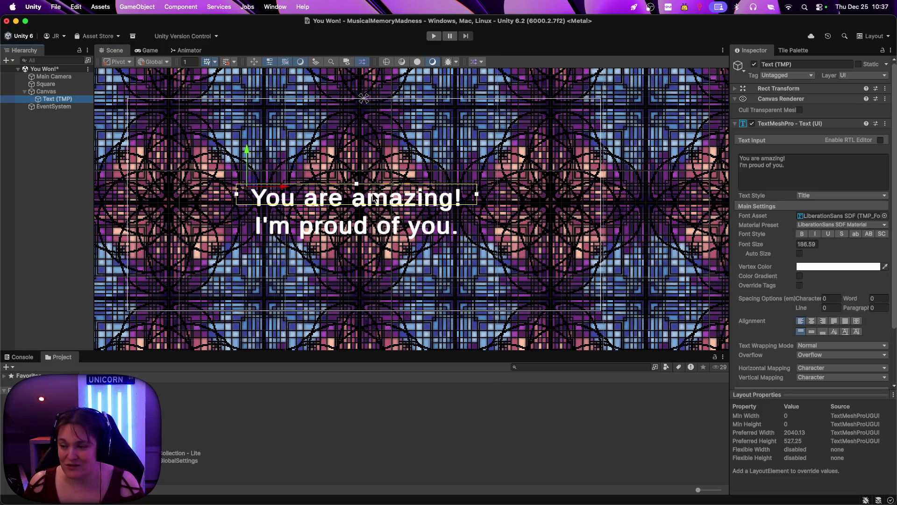
drag(253, 183, 252, 166)
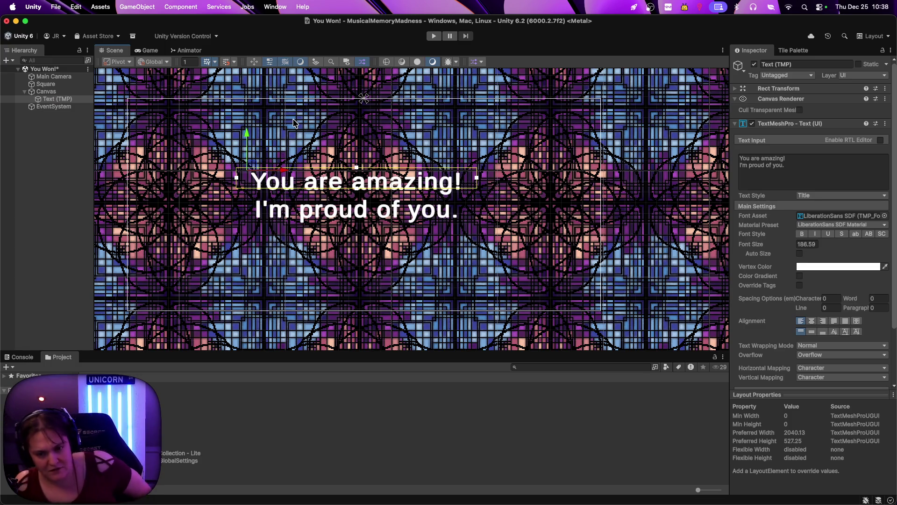
click(150, 50)
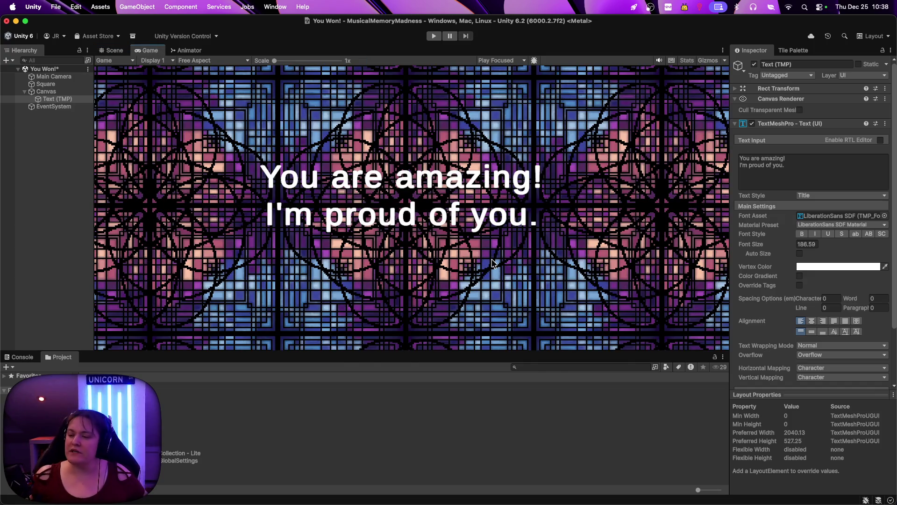
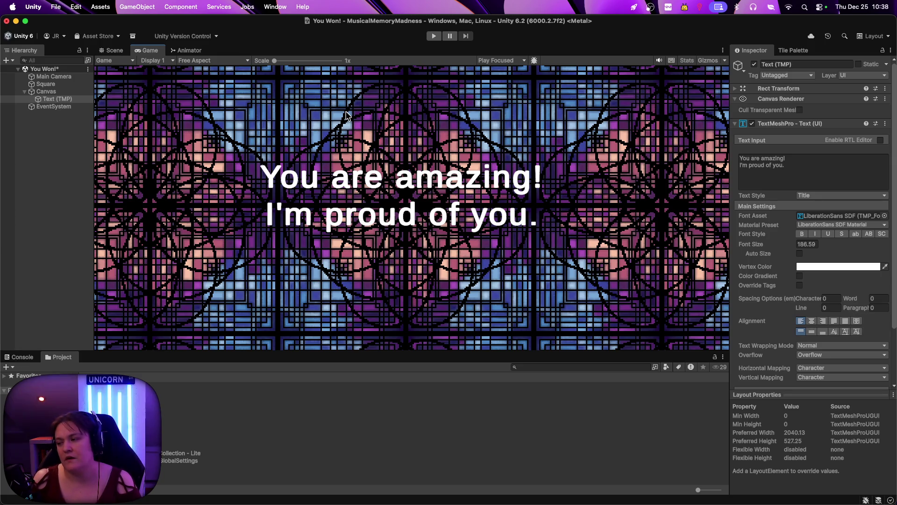
Zoom the Game view, then run the You Won! scene in Play mode to preview it
scroll(389, 175, up, 10)
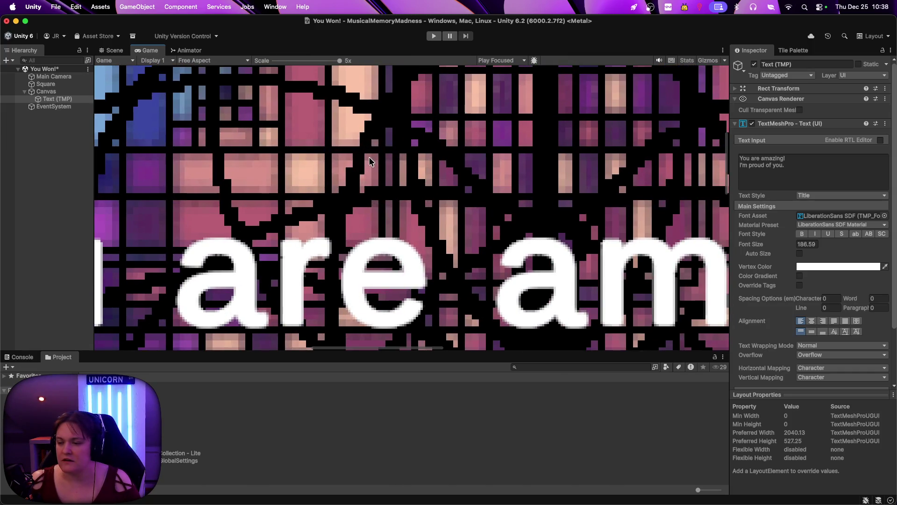
scroll(397, 149, down, 2)
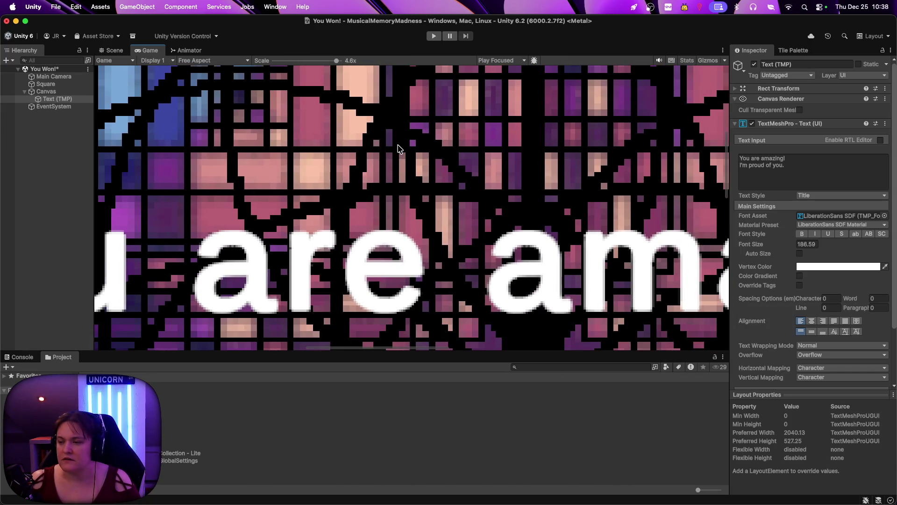
scroll(398, 149, up, 2)
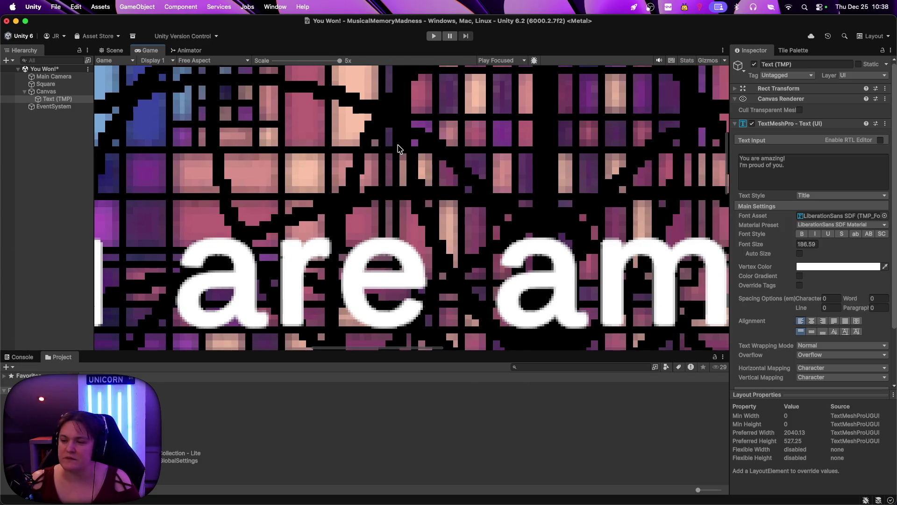
scroll(398, 148, down, 10)
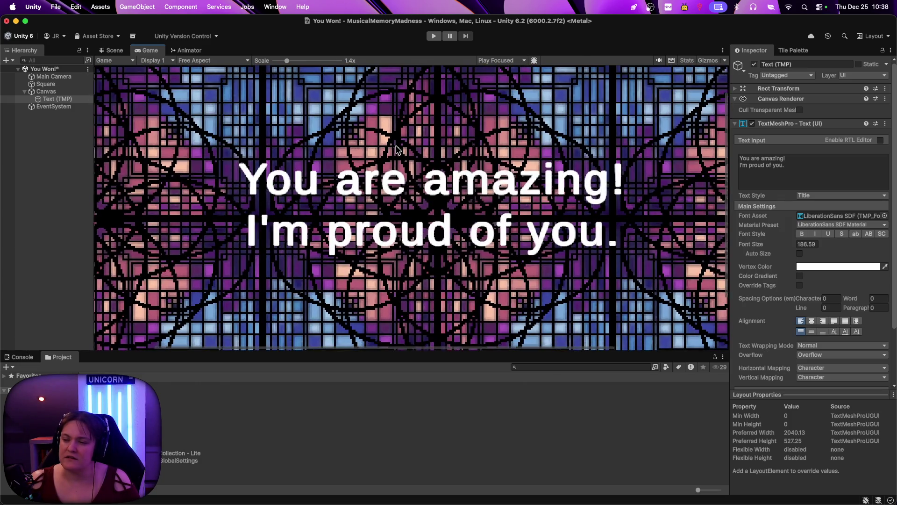
scroll(394, 150, down, 1)
scroll(395, 151, up, 3)
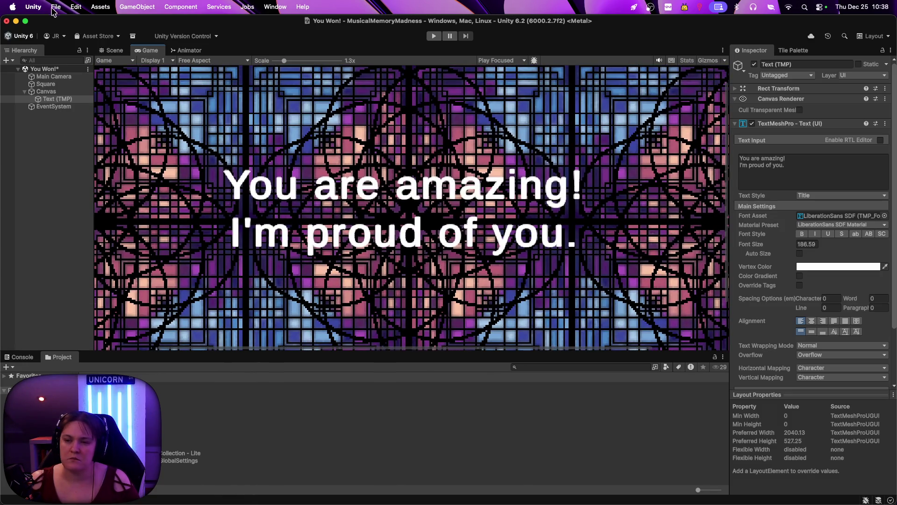
click(113, 50)
click(434, 36)
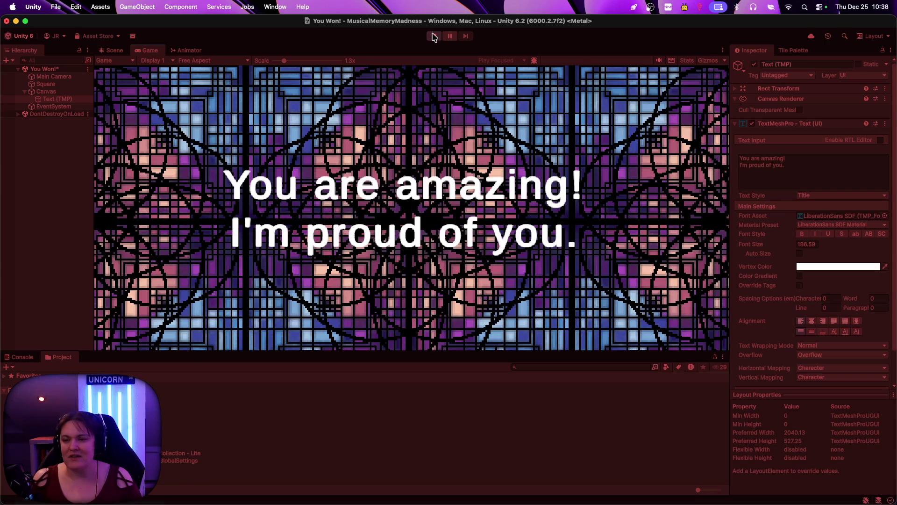
Preview the win screen at 16:10 and Full HD 1920x1080, then return to Free Aspect
click(217, 62)
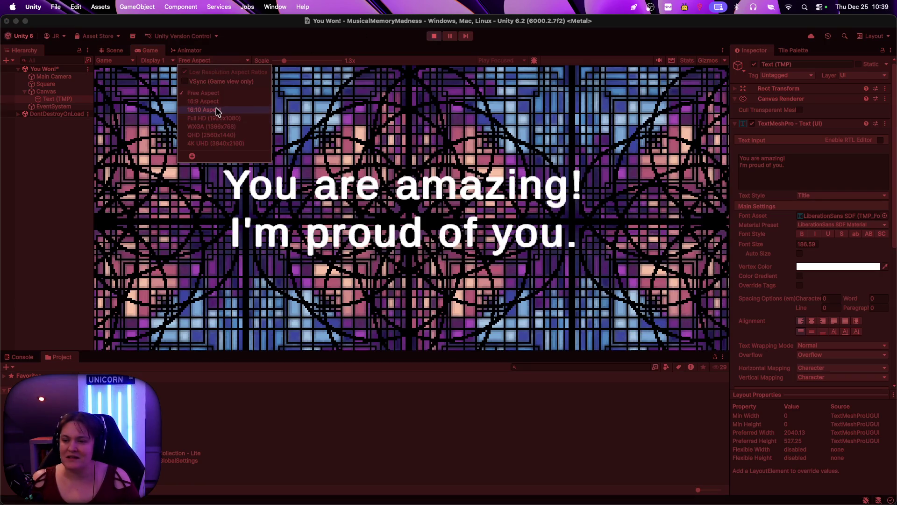
click(216, 110)
click(203, 61)
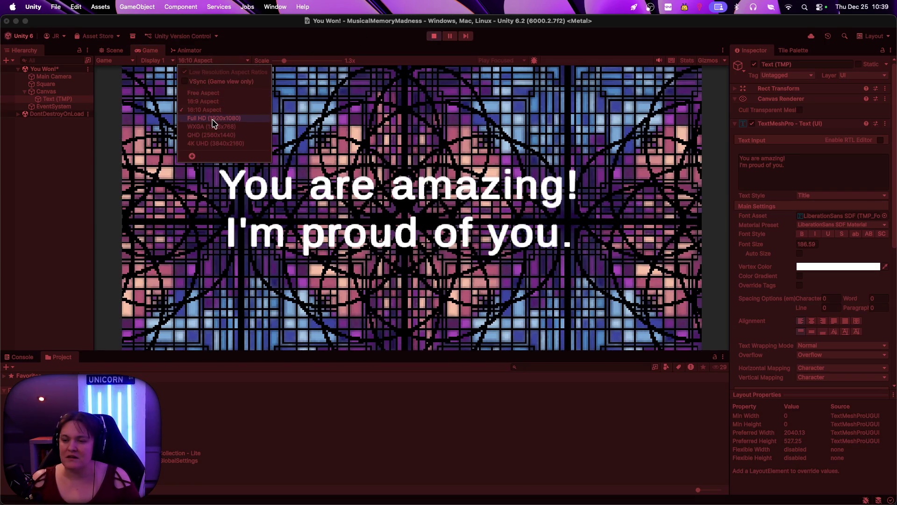
click(214, 118)
click(203, 61)
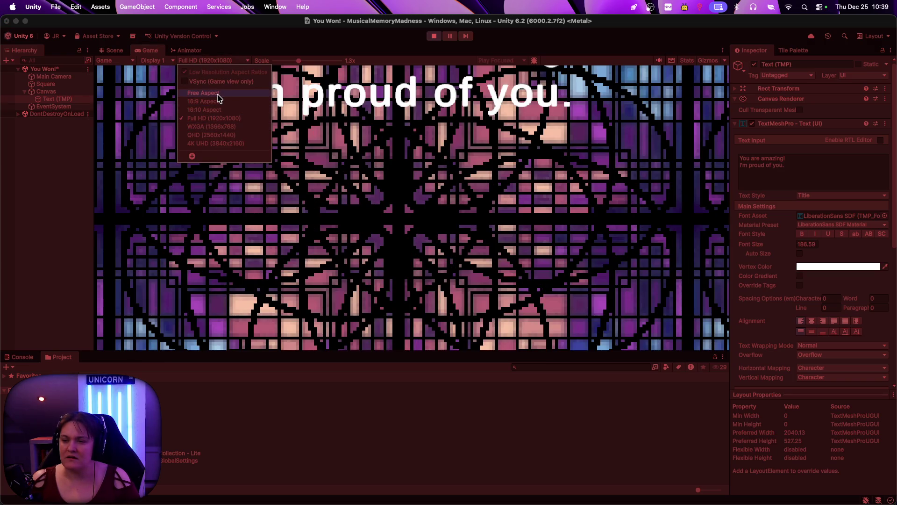
click(217, 93)
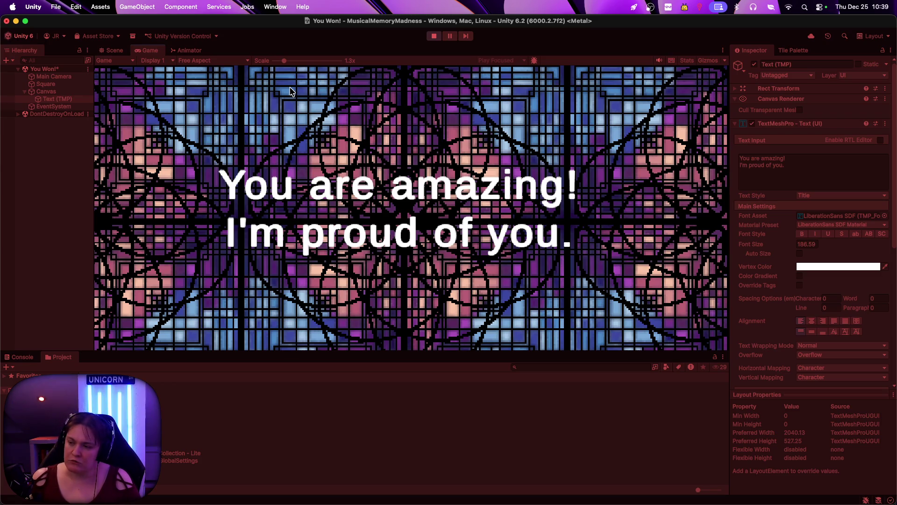
Stop Play mode and switch over to Aseprite
click(434, 36)
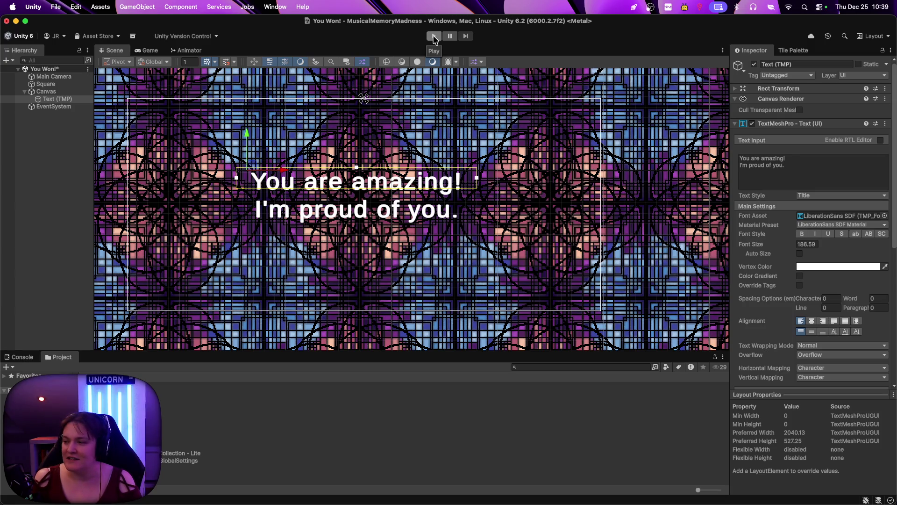
click(433, 37)
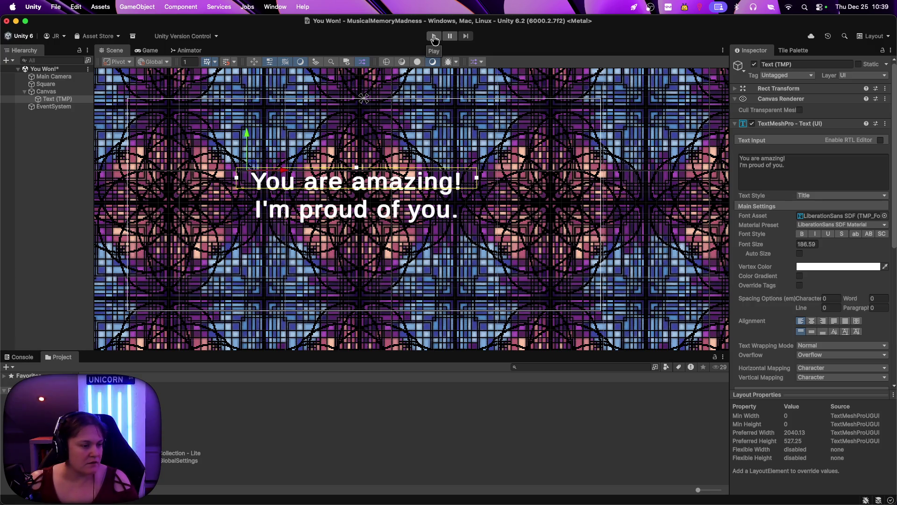
key(super+Tab)
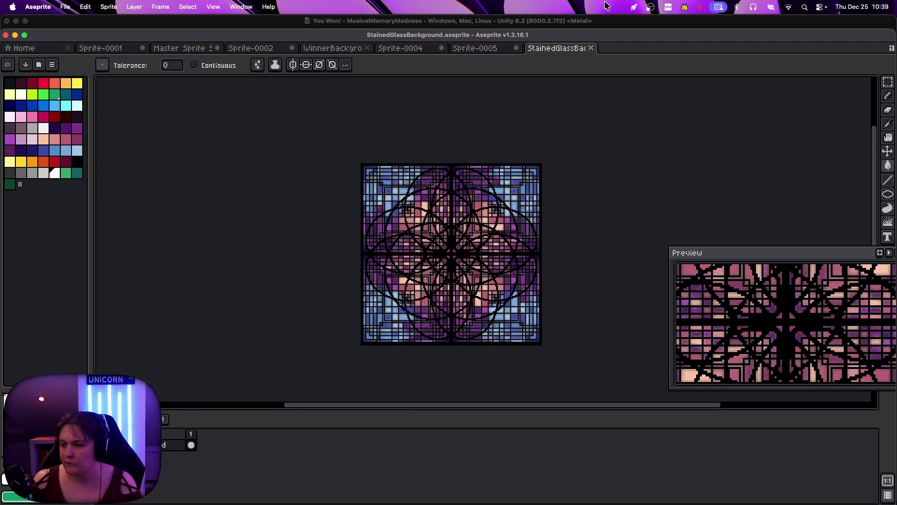
Review the Sprite-0005, Sprite-0004, WinnerBackground and Sprite-0002 tiles, return to StainedGlassBackground, and start a New Sprite
click(509, 48)
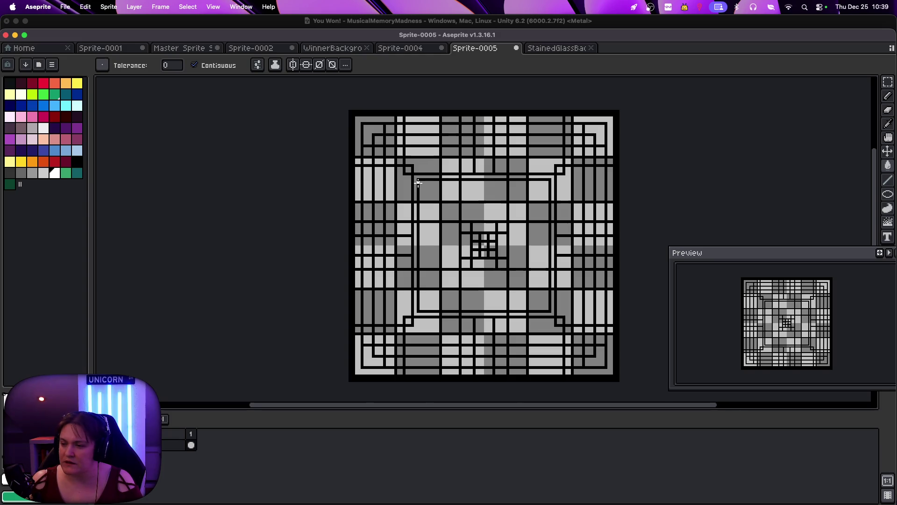
scroll(418, 182, up, 1)
scroll(420, 177, down, 3)
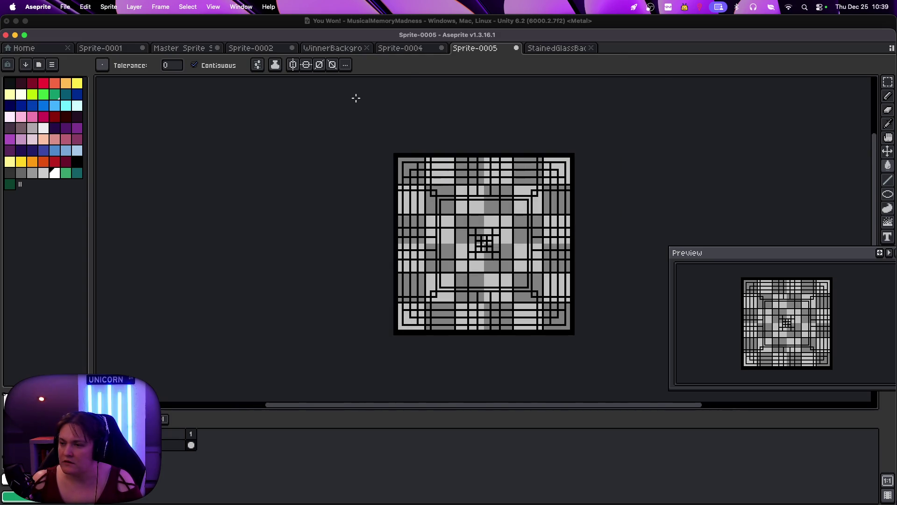
click(400, 48)
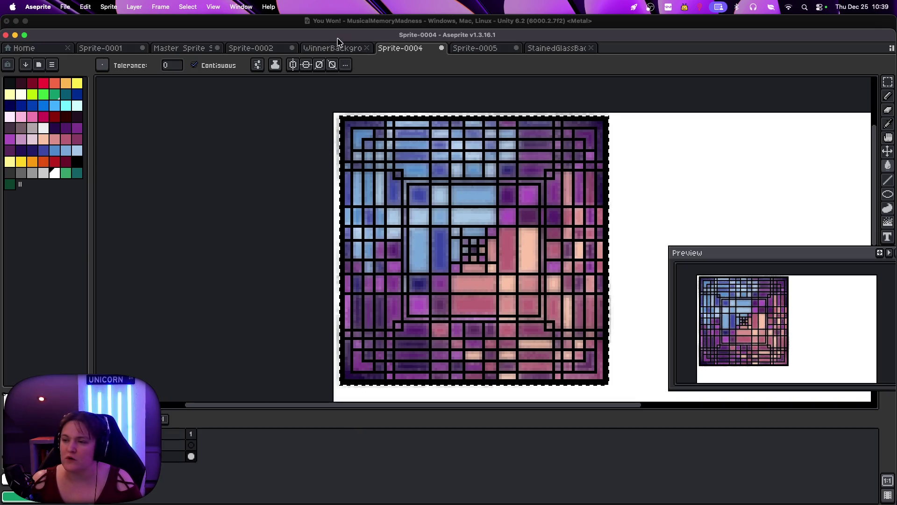
click(339, 47)
click(271, 50)
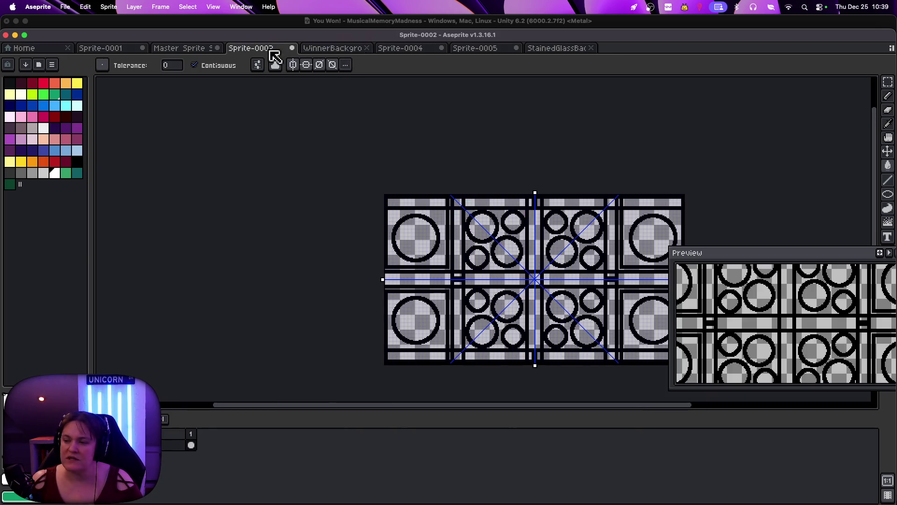
click(532, 49)
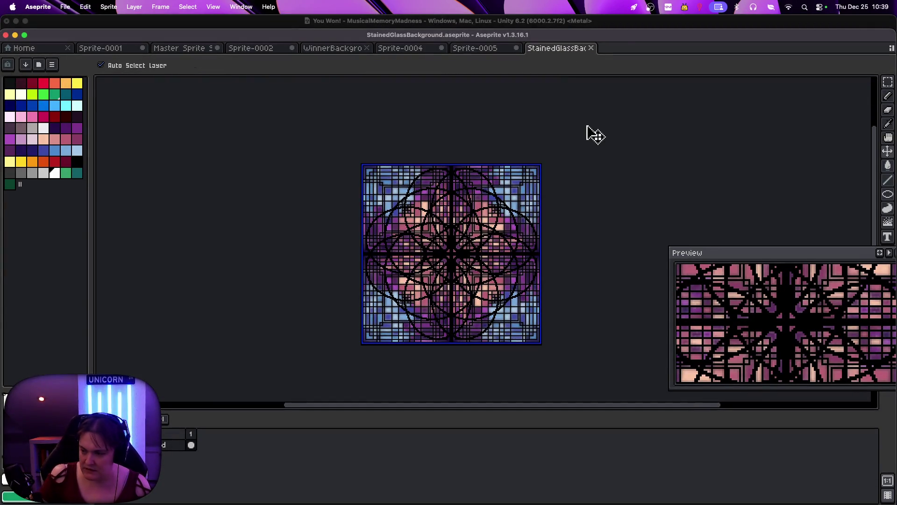
key(super+n)
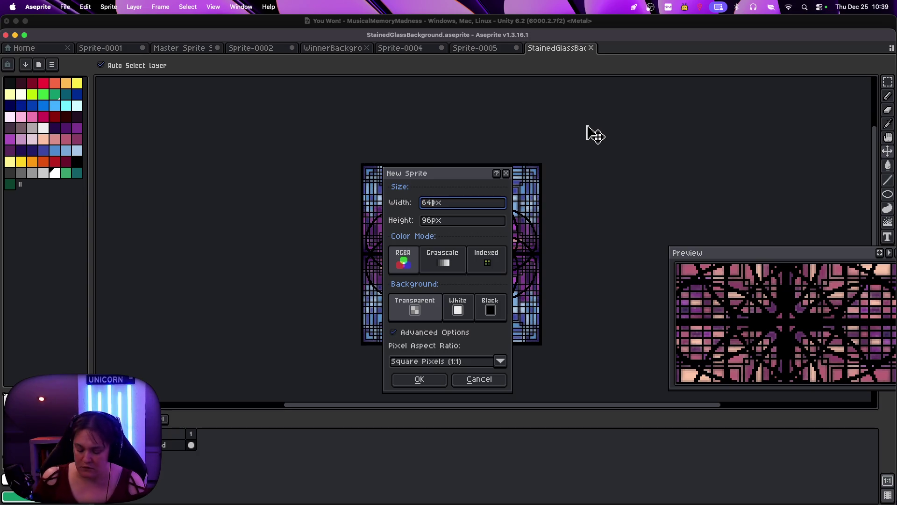
Create a 64×64 sprite and enable vertical, horizontal and both diagonal symmetry axes
key(Tab)
text(64)
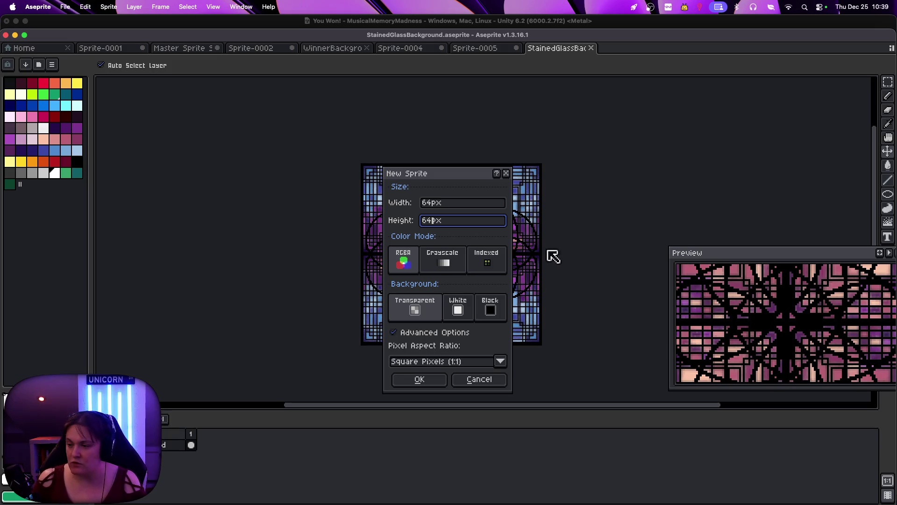
click(438, 377)
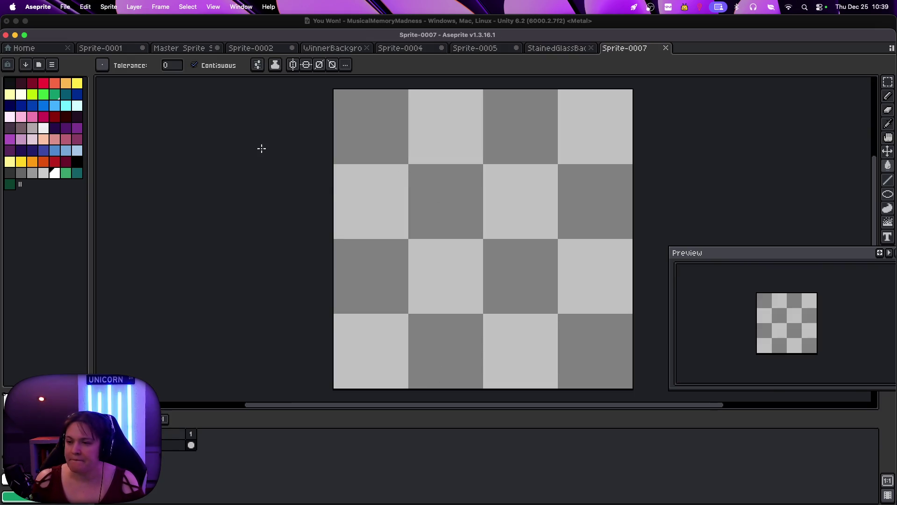
click(293, 65)
click(306, 65)
click(319, 65)
click(332, 65)
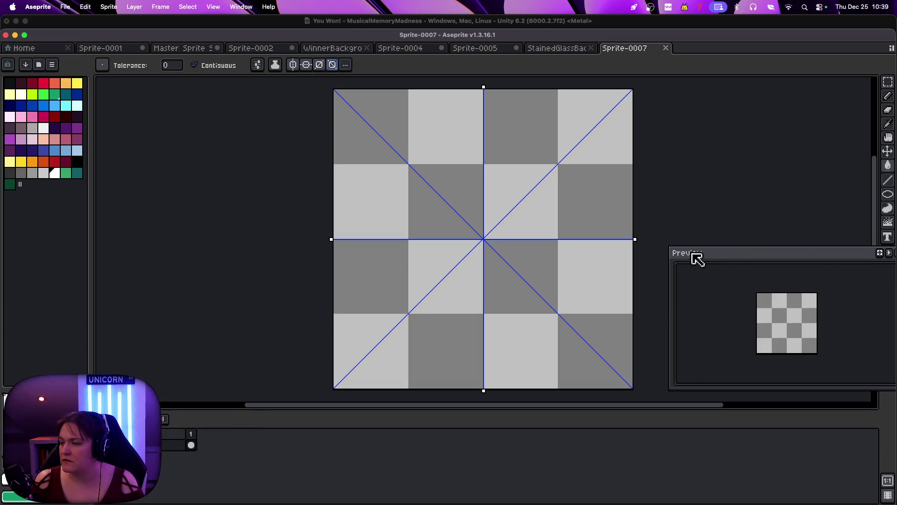
Shrink the Preview panel and select the Rectangle tool with black
mouse_move(666, 247)
mouse_down()
mouse_move(728, 296)
mouse_move(791, 290)
mouse_up()
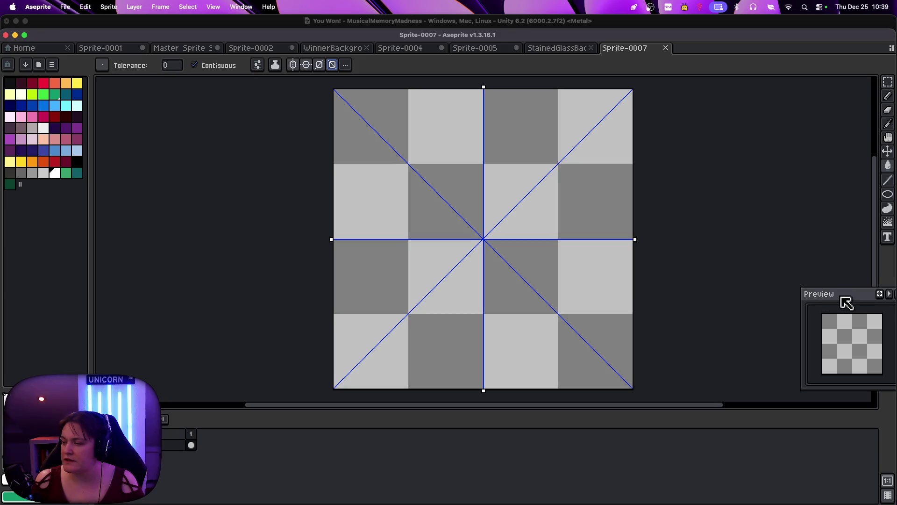
drag(845, 301, 839, 325)
click(888, 194)
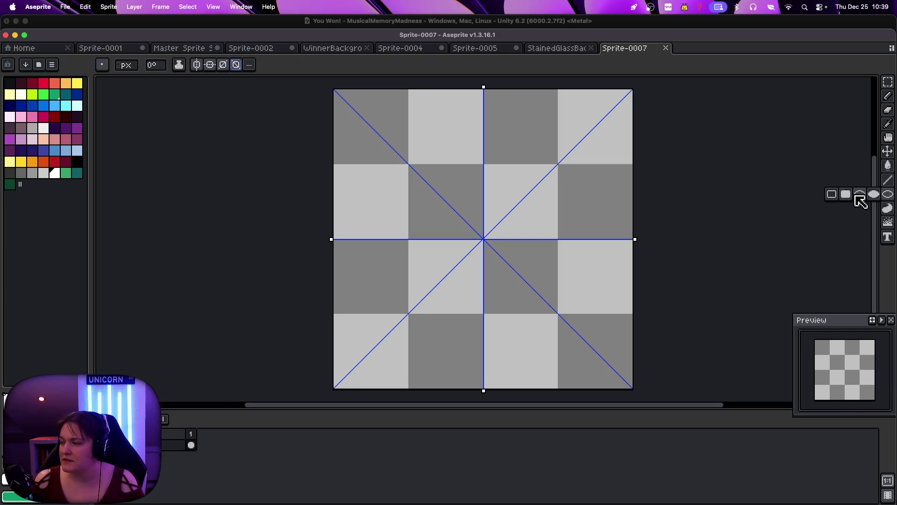
click(831, 195)
click(78, 162)
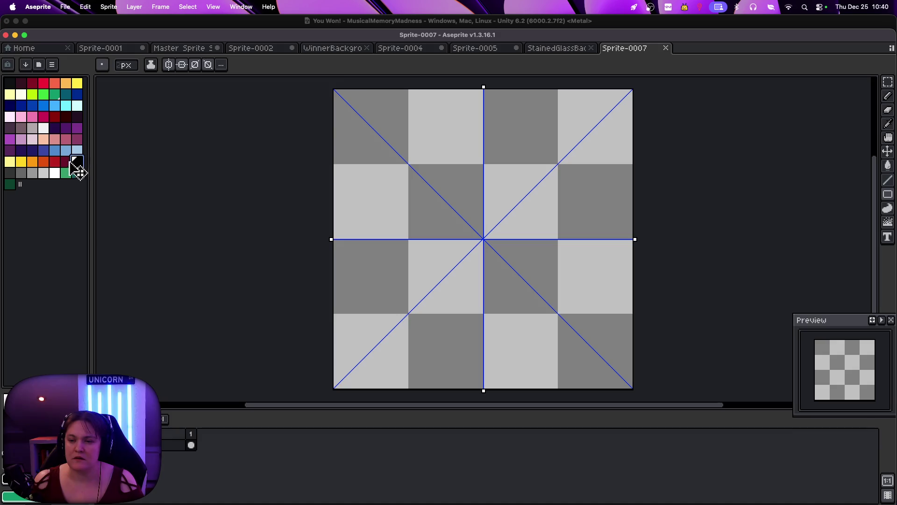
Draw a mirrored black border, then 1px mirrored ellipses from the top-left corner forming a rosette
mouse_move(335, 90)
mouse_down()
mouse_move(528, 306)
mouse_move(644, 405)
mouse_up()
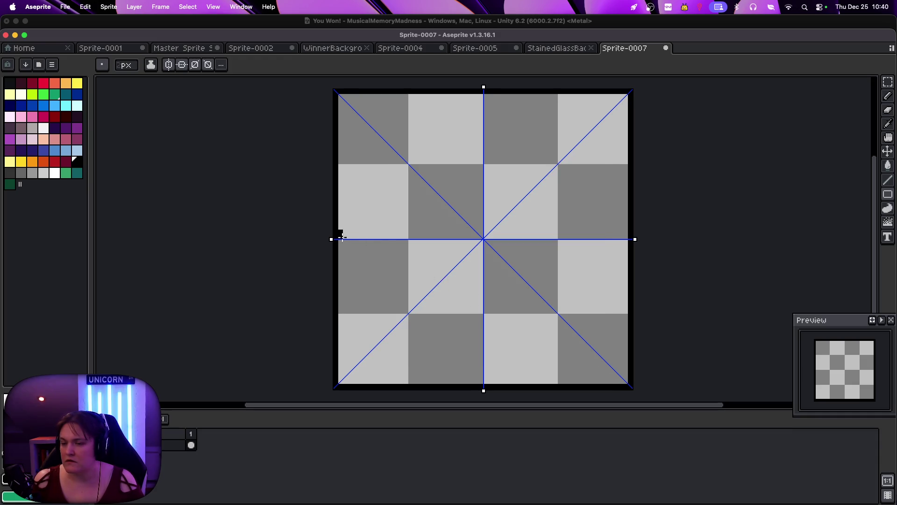
drag(888, 195, 863, 195)
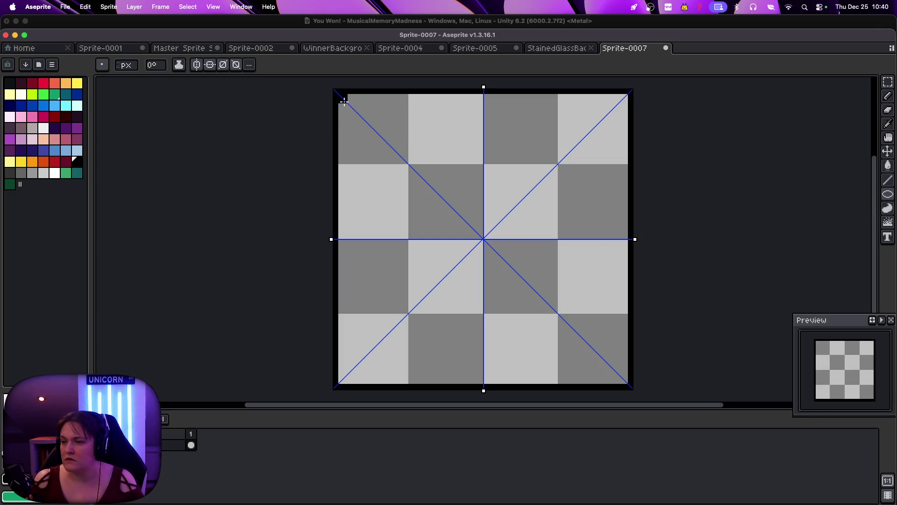
click(132, 66)
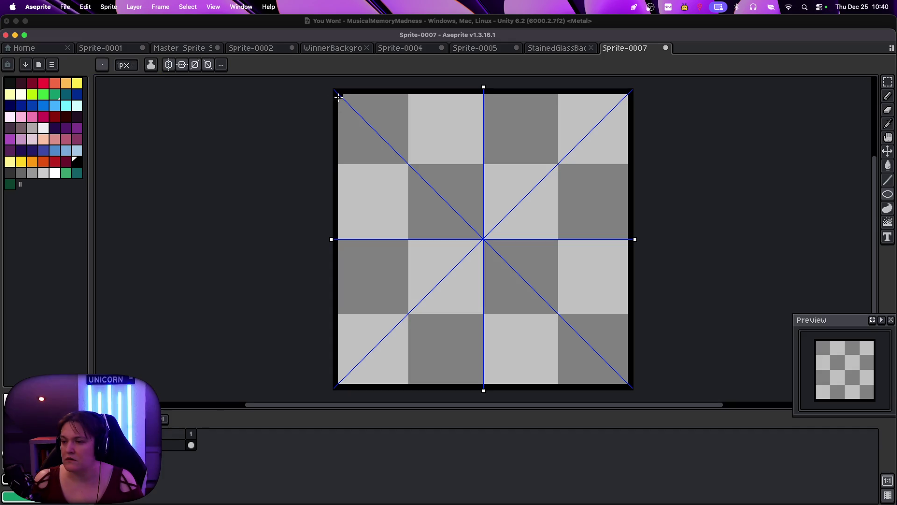
mouse_move(341, 97)
mouse_down()
mouse_move(565, 335)
mouse_move(538, 306)
mouse_move(558, 322)
mouse_move(590, 276)
mouse_move(572, 261)
mouse_up()
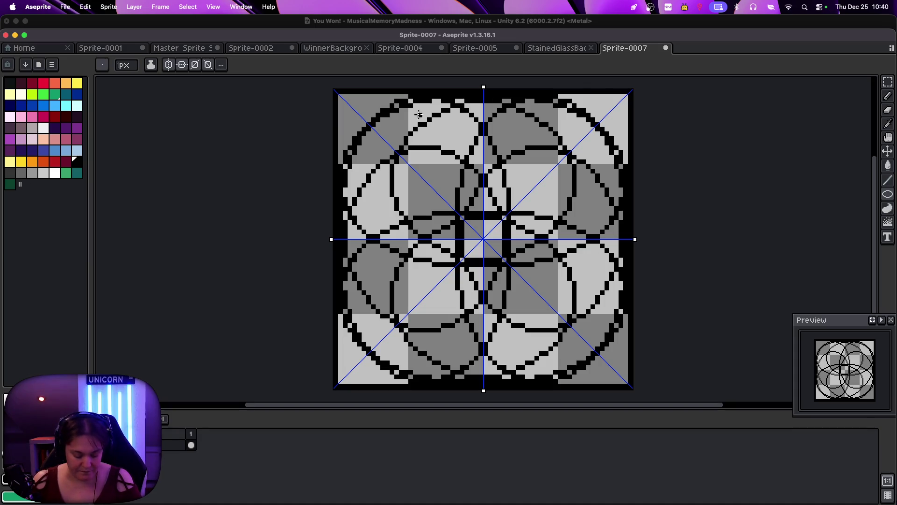
Undo the mirrored yellow fill, turn off the extra symmetry axes, and fill only the top-left petal yellow
click(77, 83)
key(g)
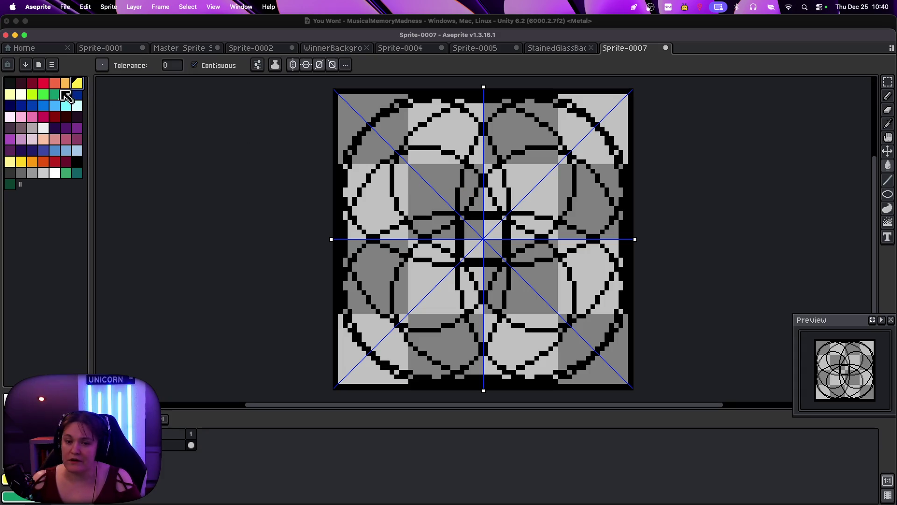
click(419, 164)
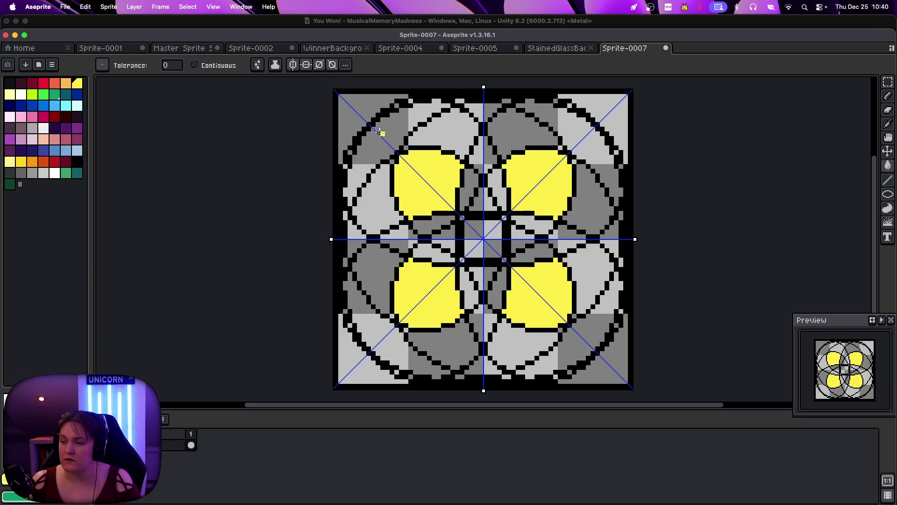
key(ctrl+z)
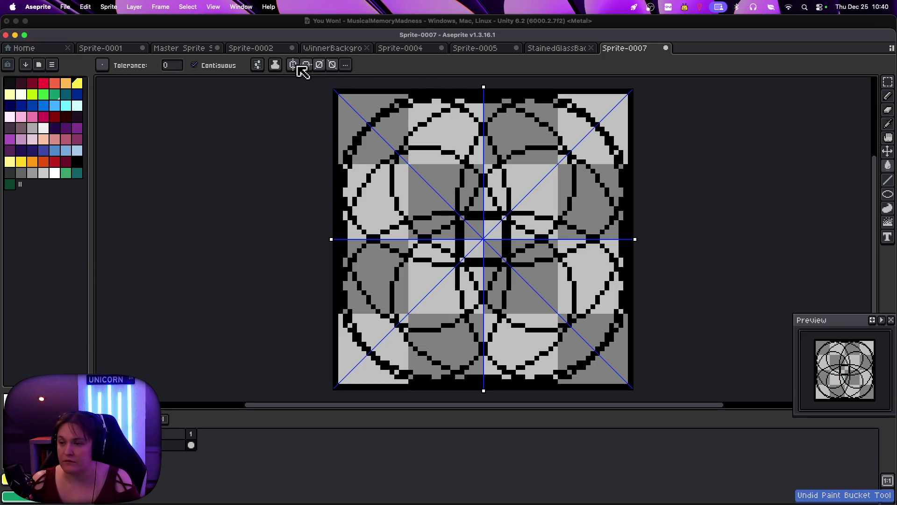
click(306, 65)
click(319, 66)
click(333, 66)
click(436, 175)
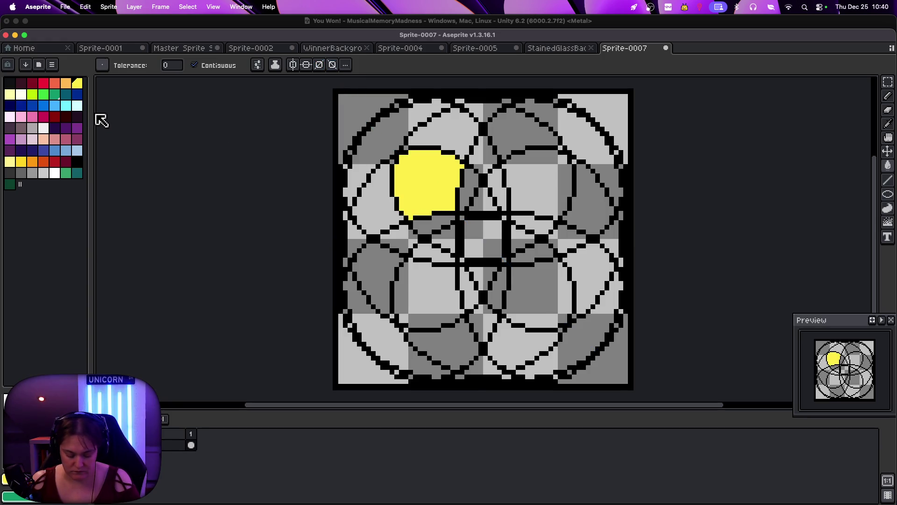
Fill the adjacent region orange, the outer arc red-orange, the corner red, and two edge strips pale yellow
click(67, 84)
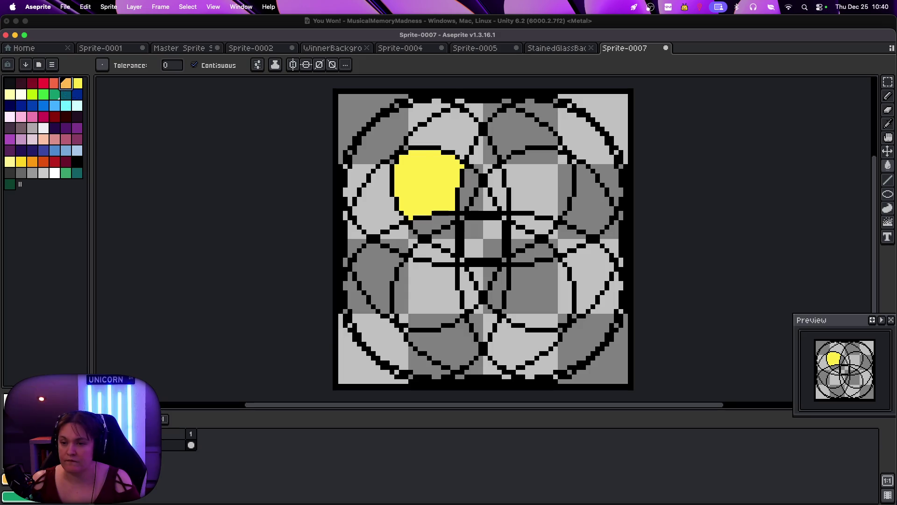
click(382, 198)
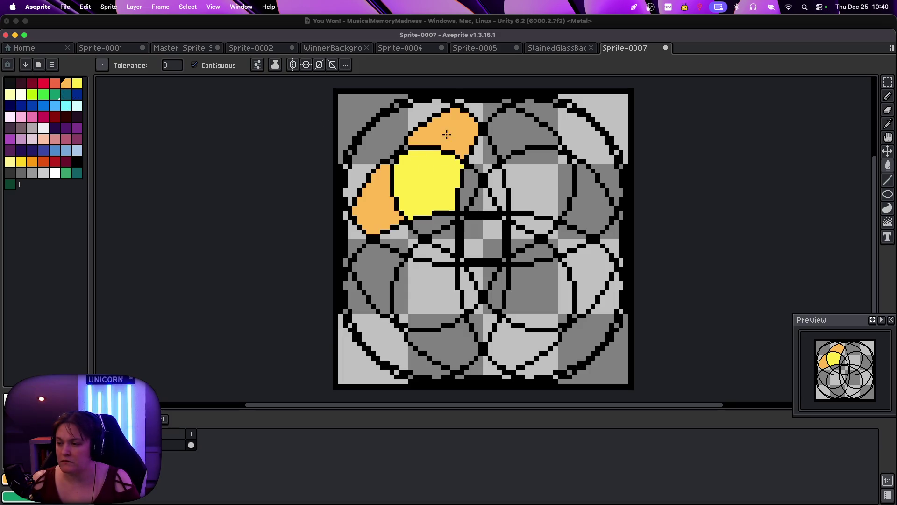
click(55, 83)
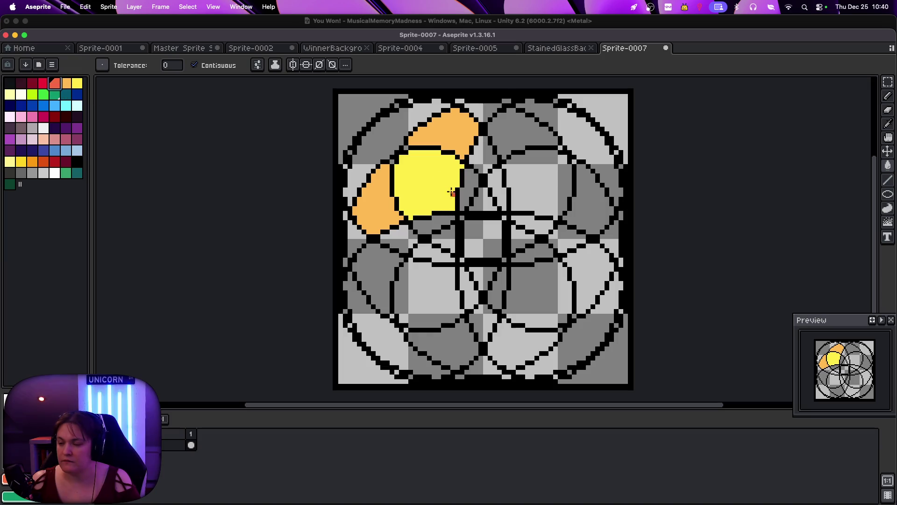
click(385, 143)
click(44, 83)
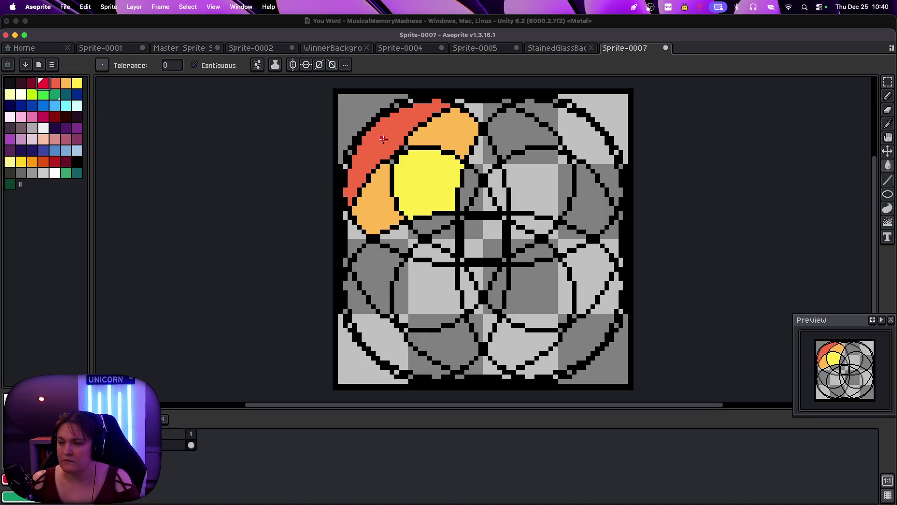
click(363, 119)
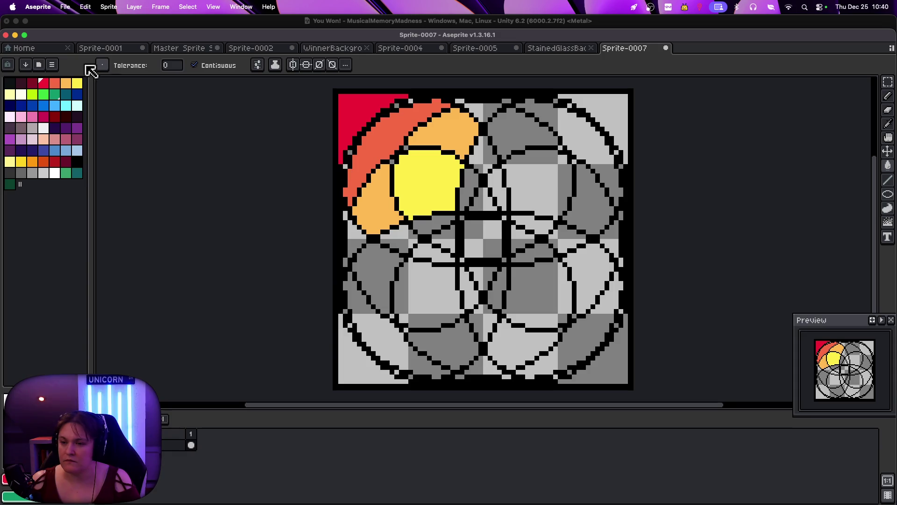
click(10, 95)
click(357, 231)
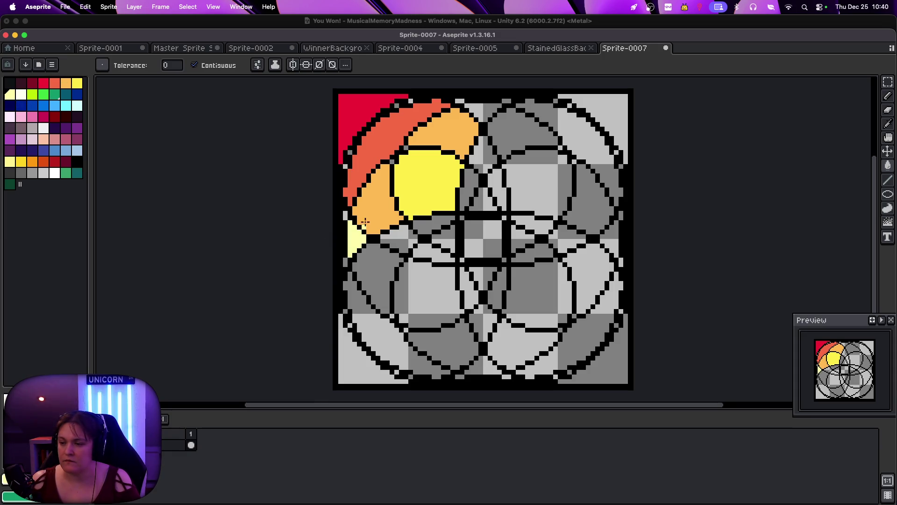
click(474, 107)
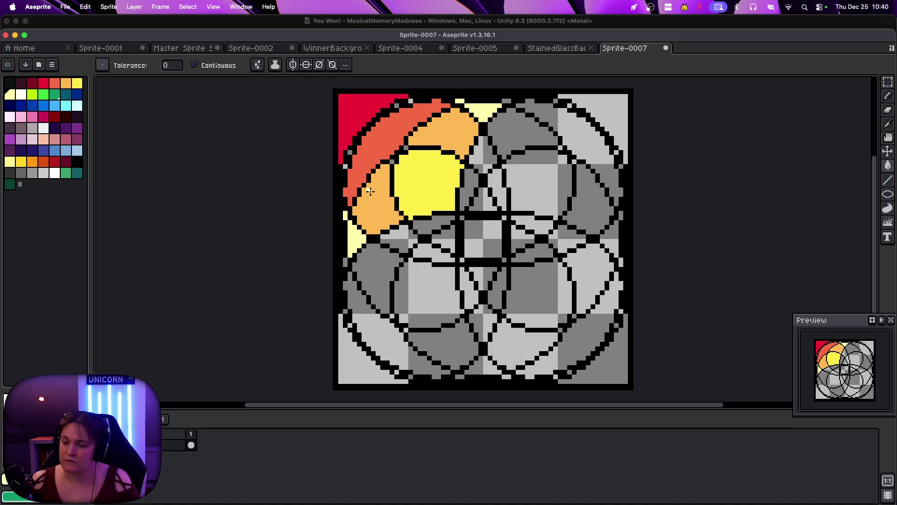
Undo back to the blank checkerboard and select the Ellipse tool in black
key(v)
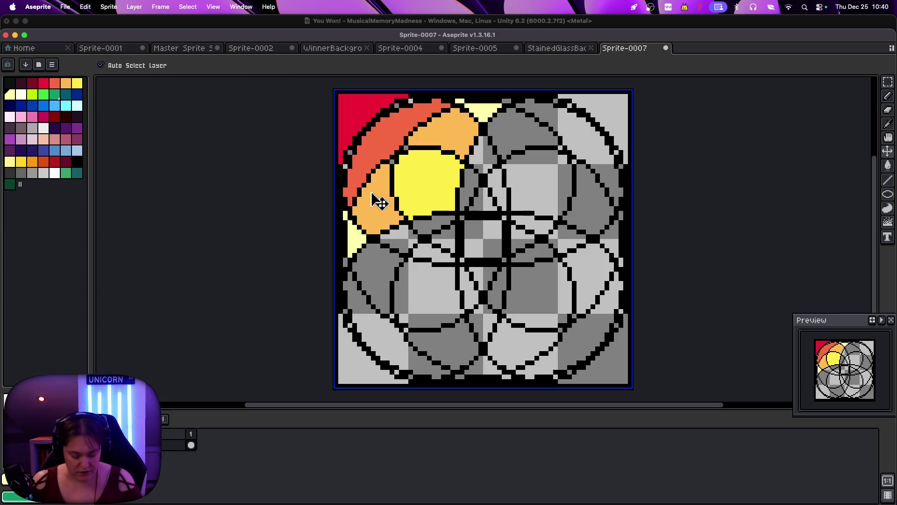
key(super+z)
key(super+z)
key(super+z)
key(super+z)
key(super+z)
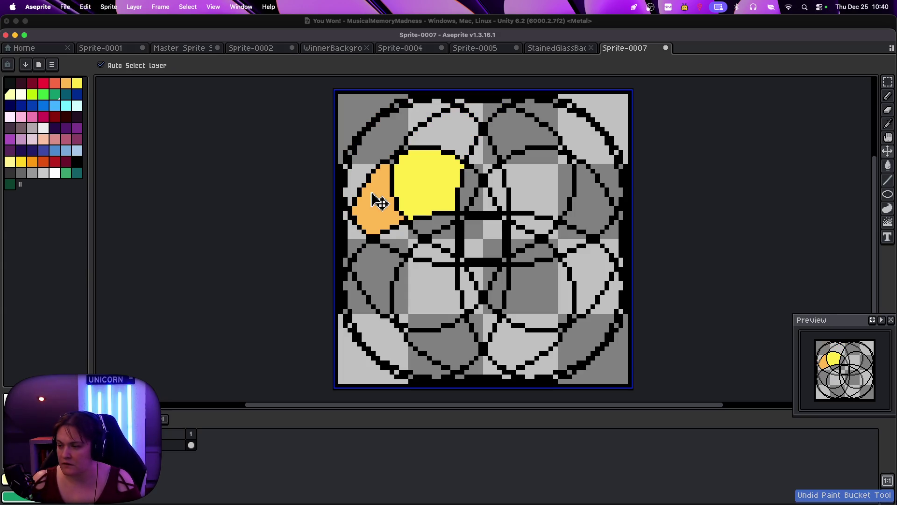
click(888, 194)
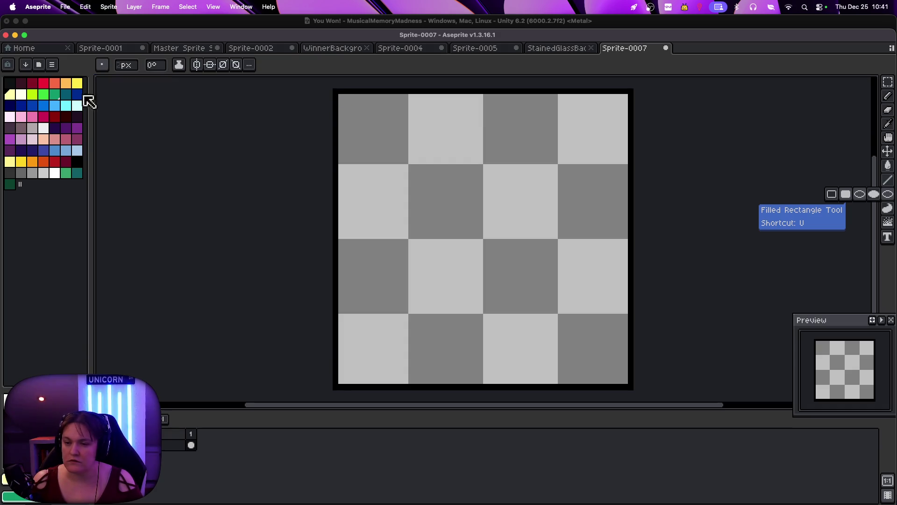
click(77, 162)
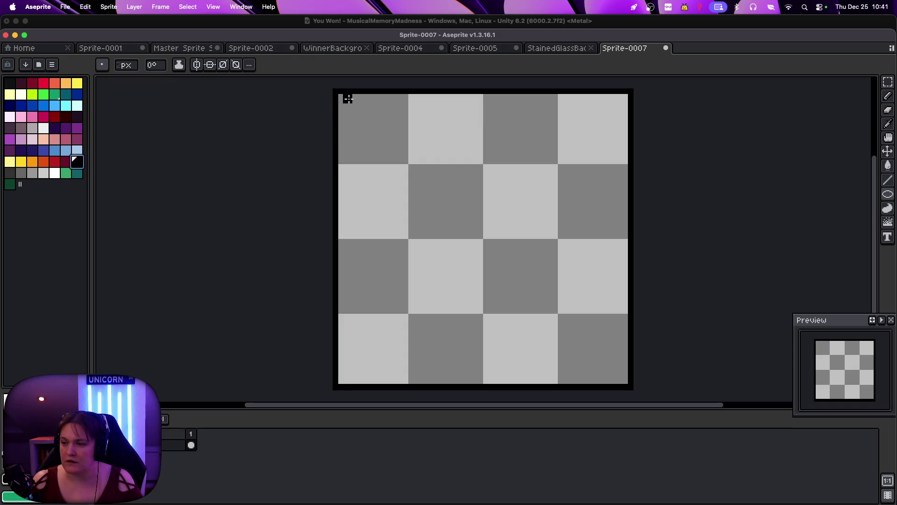
Enable all four symmetry axes and draw a mirrored black circle rosette from the top-left corner
click(236, 65)
click(223, 64)
click(210, 65)
click(196, 64)
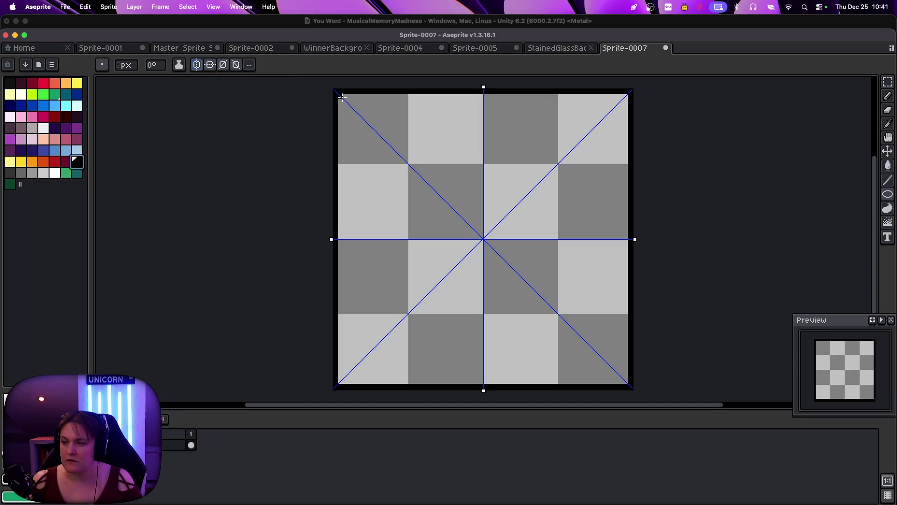
mouse_move(343, 100)
mouse_down()
mouse_move(528, 280)
mouse_move(575, 304)
mouse_move(545, 318)
mouse_up()
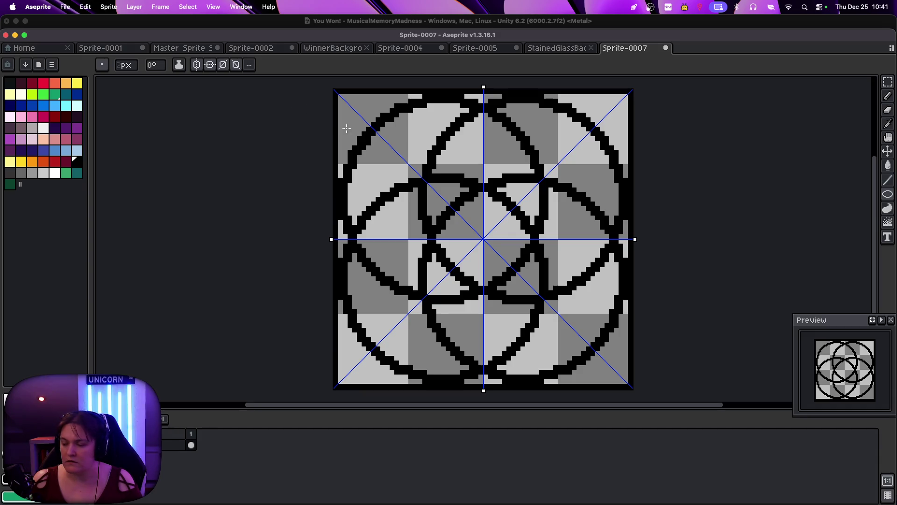
click(78, 83)
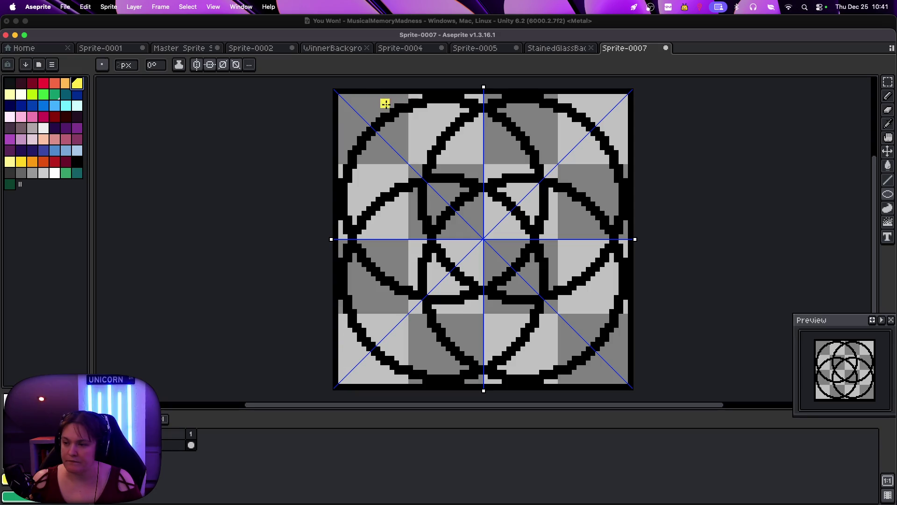
Undo the mirrored red corner fills, turn off all symmetry, and fill only the top-left corner red
key(g)
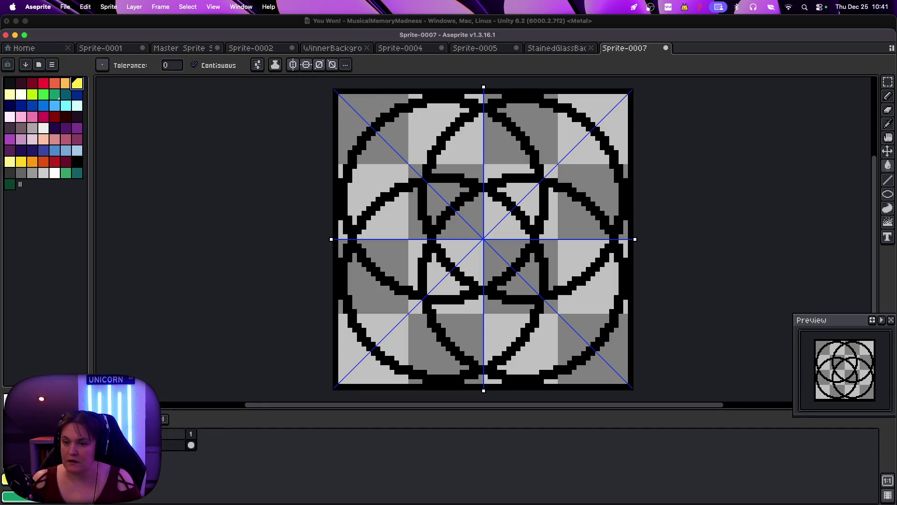
click(43, 84)
click(371, 112)
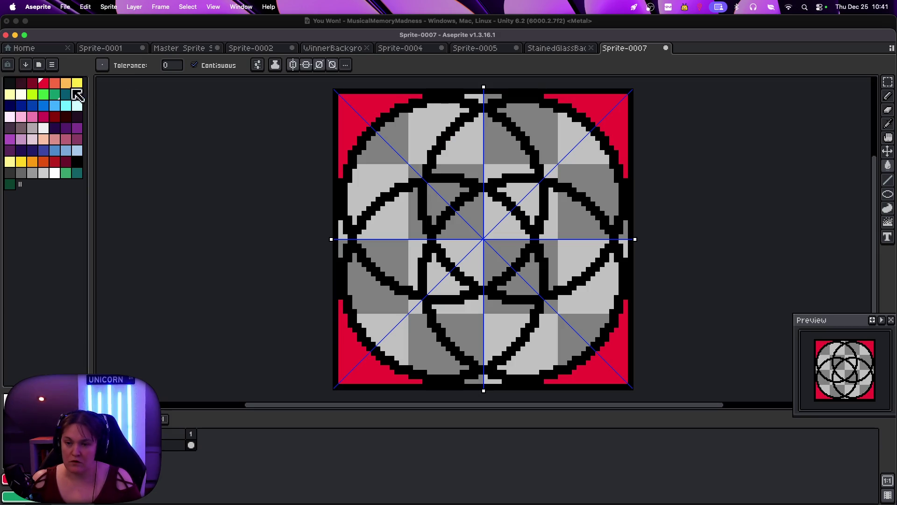
key(super+z)
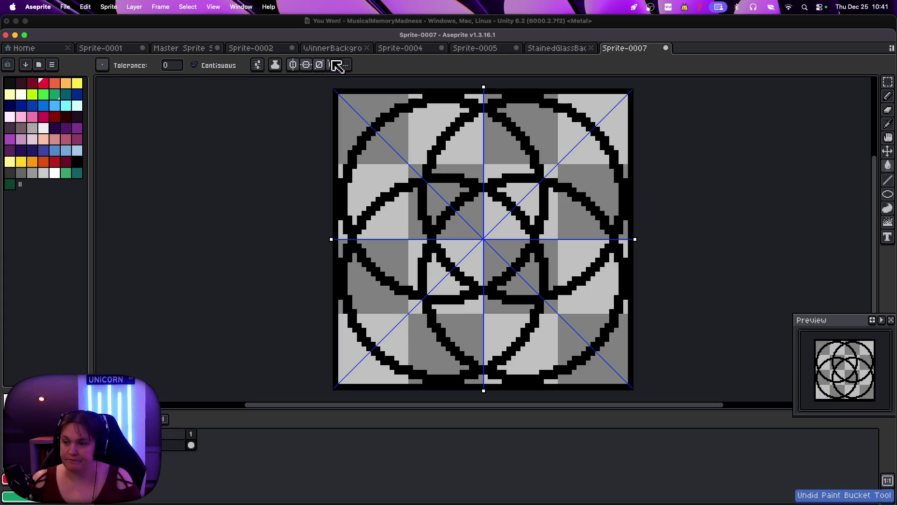
click(334, 66)
click(319, 66)
click(306, 66)
click(293, 65)
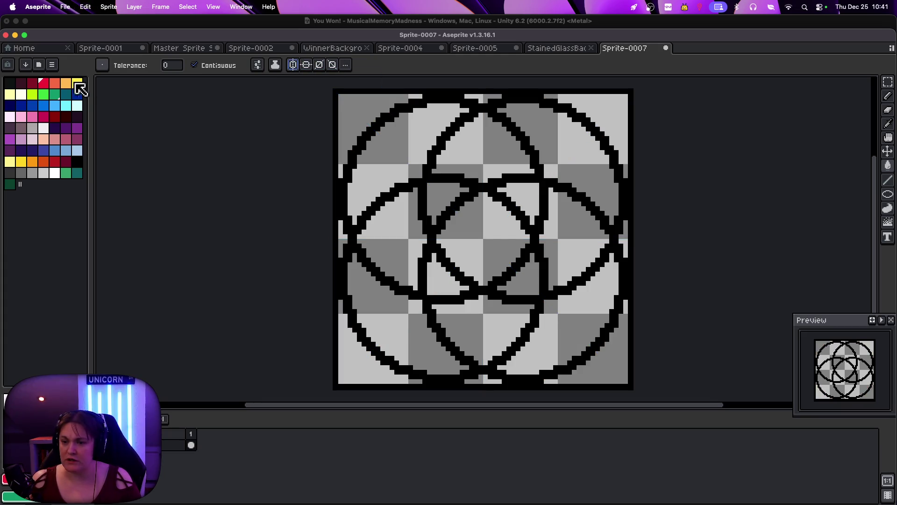
click(360, 114)
Fill the arc band red-orange, two edge strips light orange, a triangle yellow, and two lens panes pale yellow
click(55, 84)
click(397, 154)
click(66, 83)
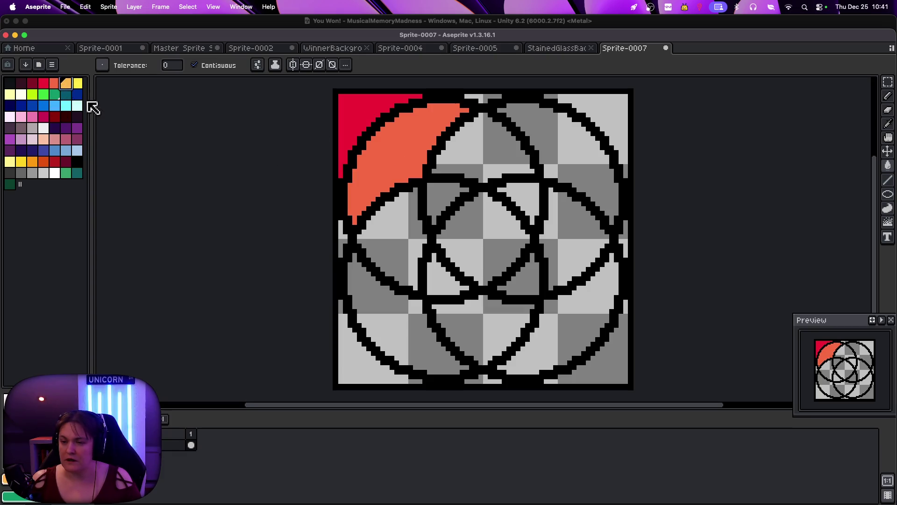
click(346, 240)
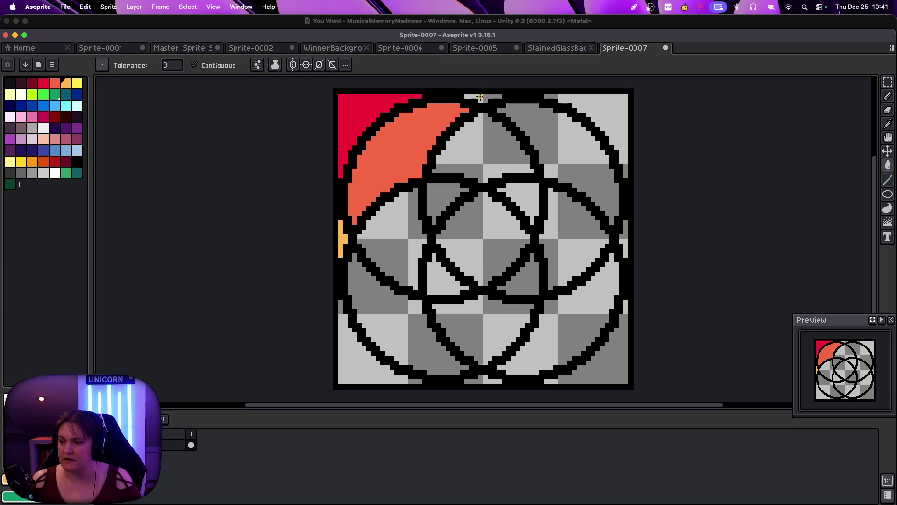
click(485, 97)
click(78, 83)
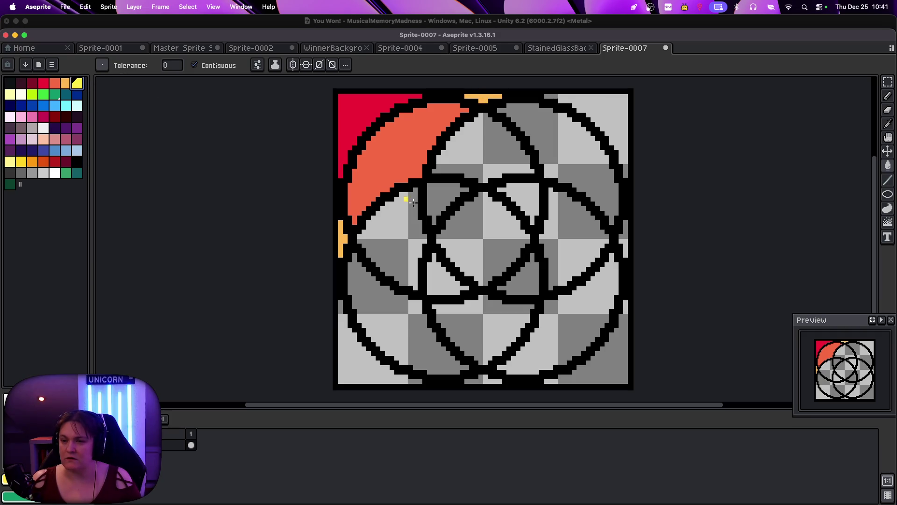
click(434, 195)
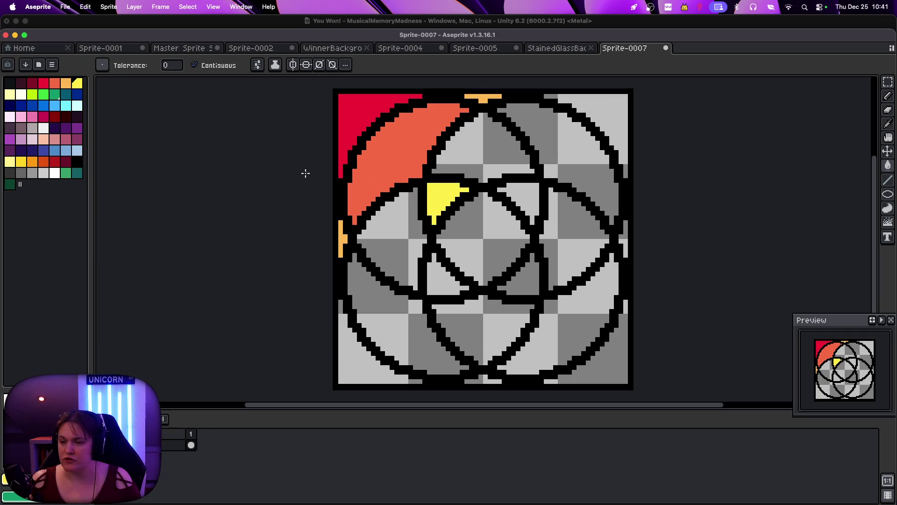
click(9, 96)
click(375, 226)
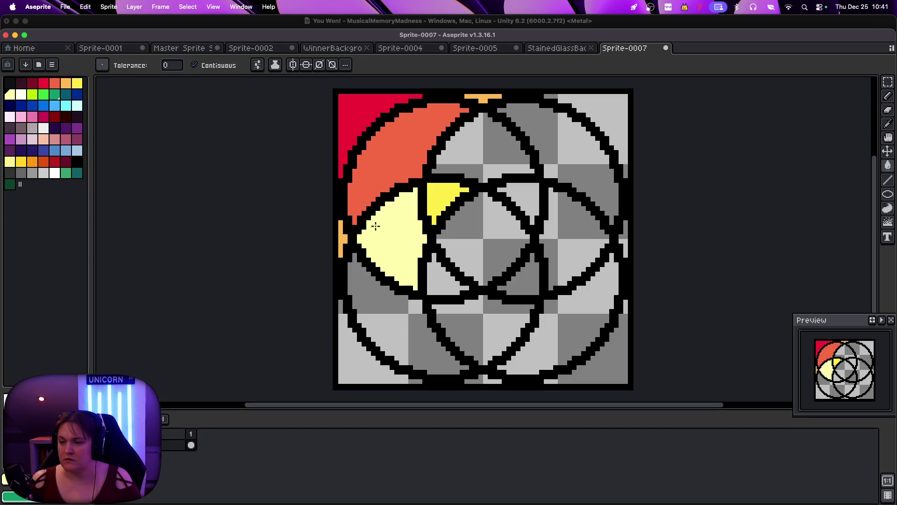
click(447, 172)
Fill the crescents lime, the lower-right crescent purple, the lower-right corner pink, and two corners teal
click(36, 97)
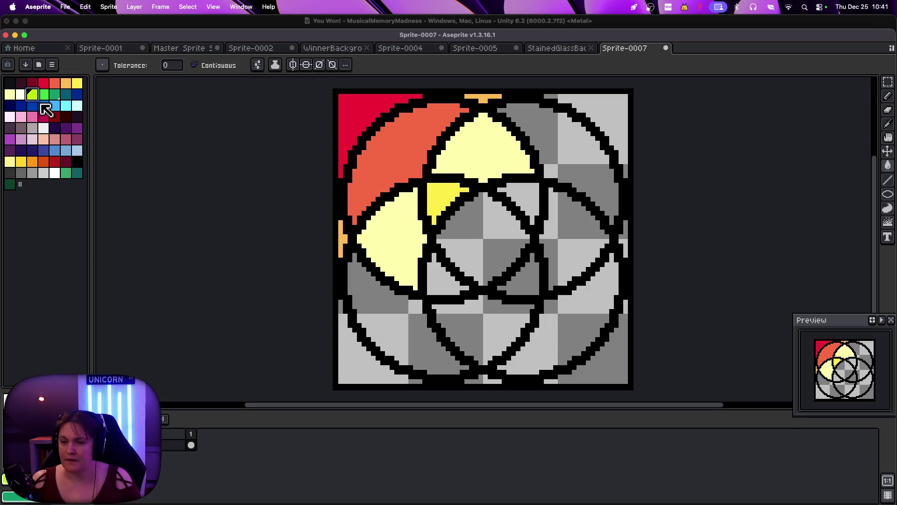
click(349, 277)
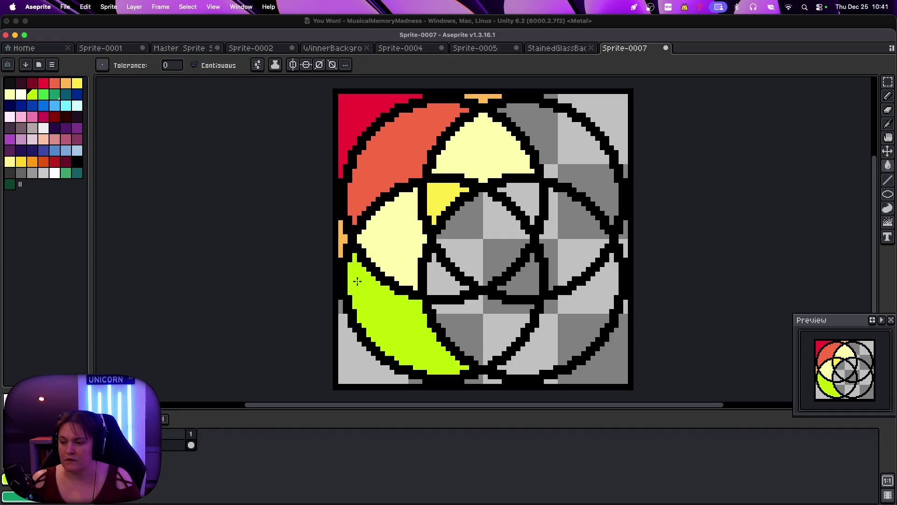
click(533, 281)
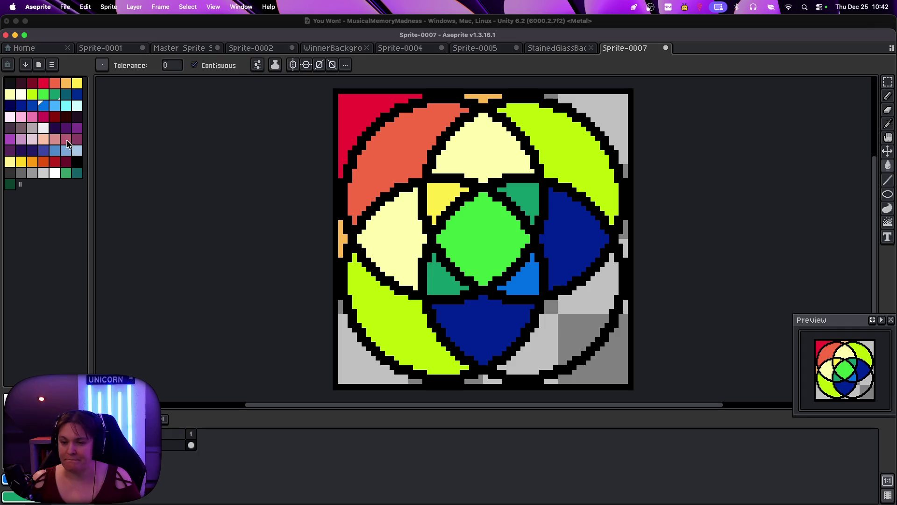
click(77, 129)
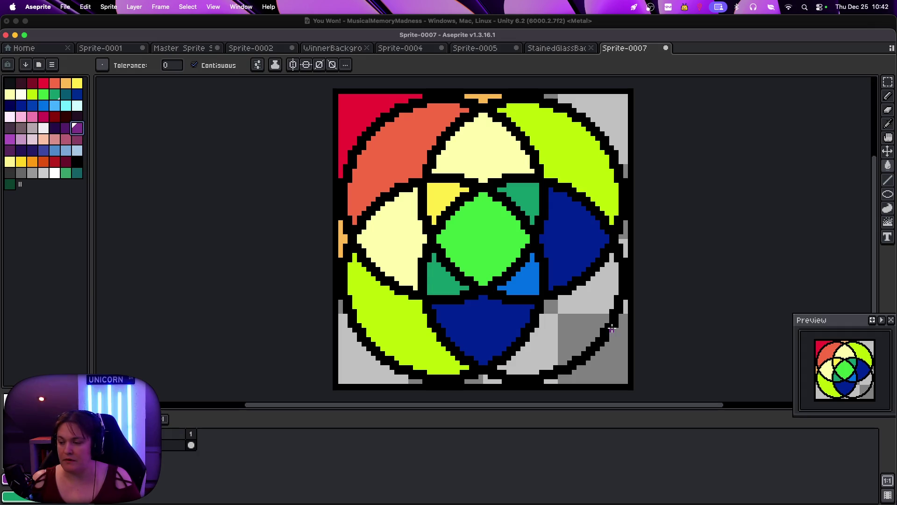
click(575, 322)
click(21, 116)
click(625, 362)
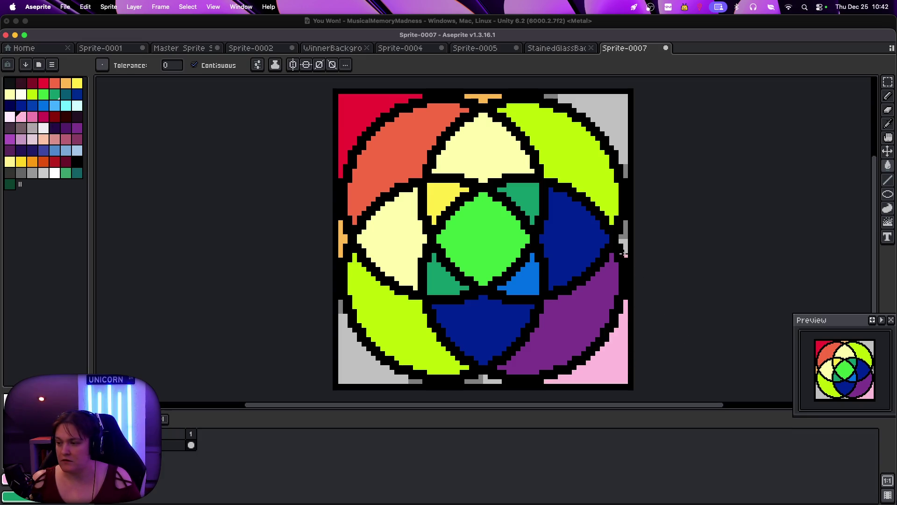
click(65, 94)
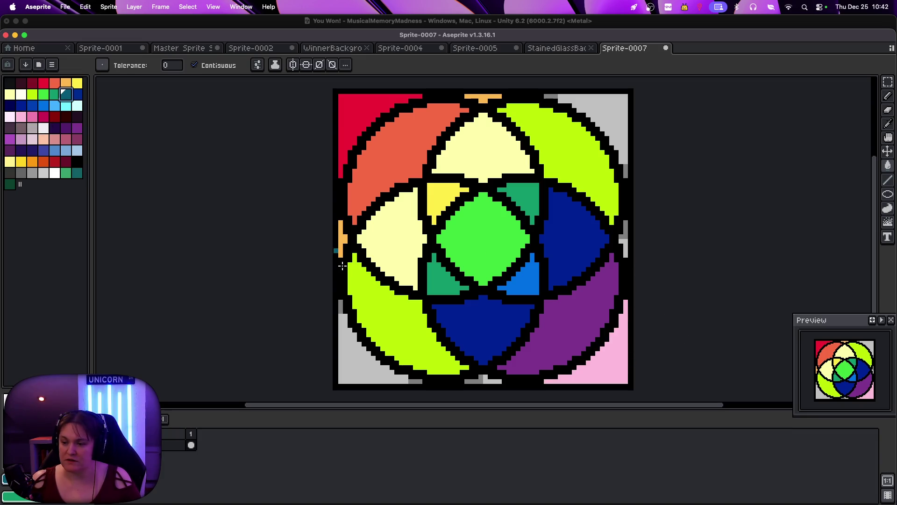
click(365, 369)
click(612, 119)
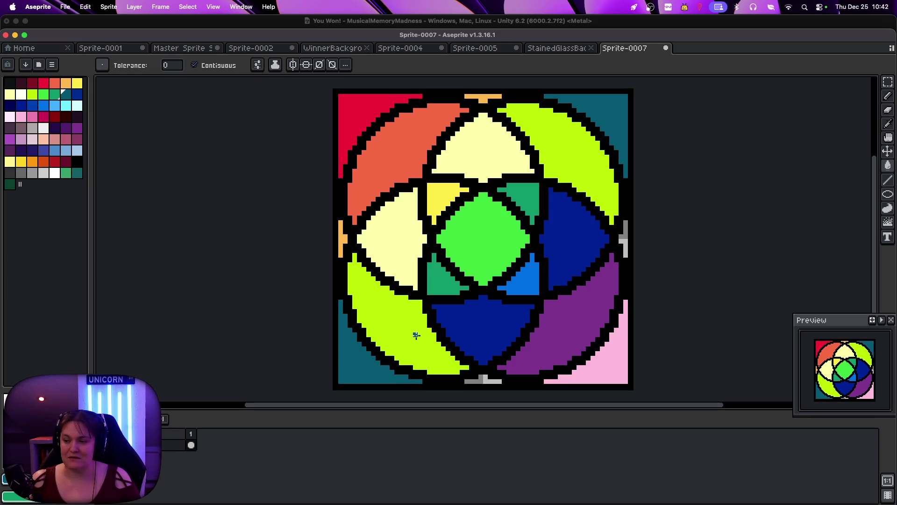
Fill the lower-left crescent green-teal, two triangles by the diamond green, and deepen two yellow panes
click(55, 95)
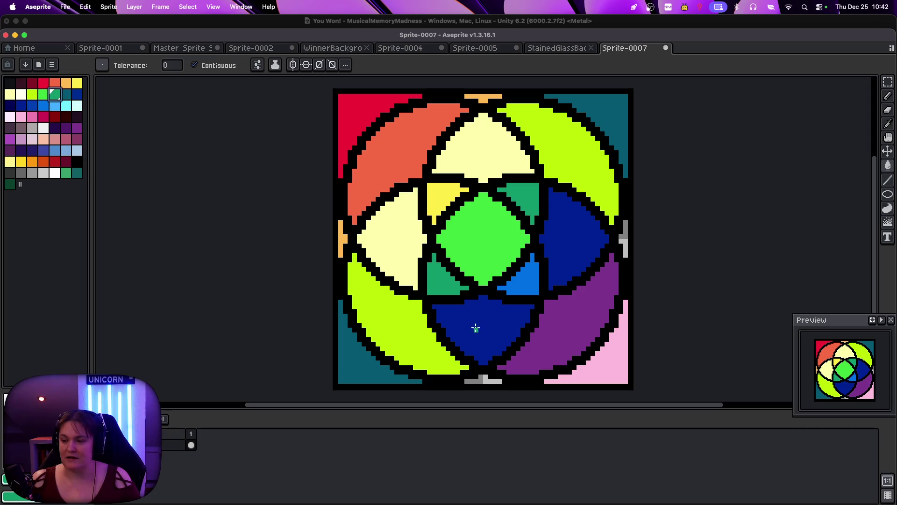
click(402, 312)
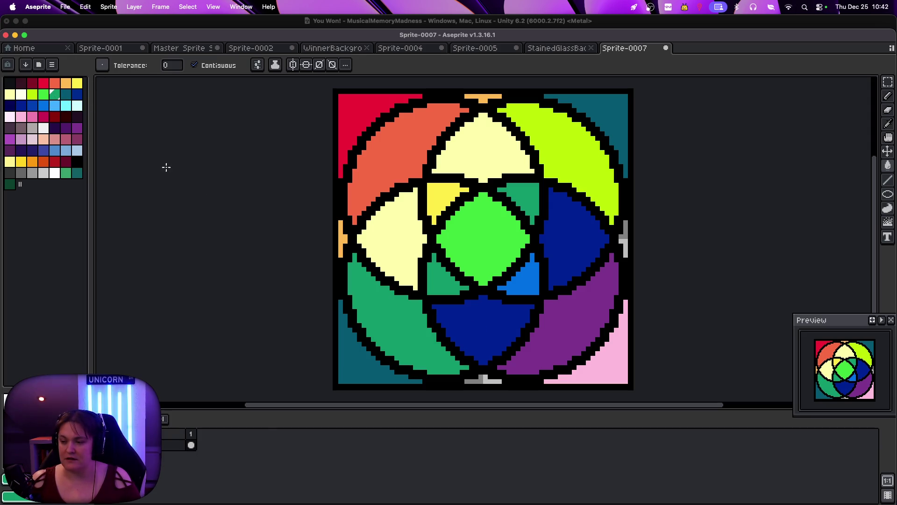
click(44, 94)
click(449, 279)
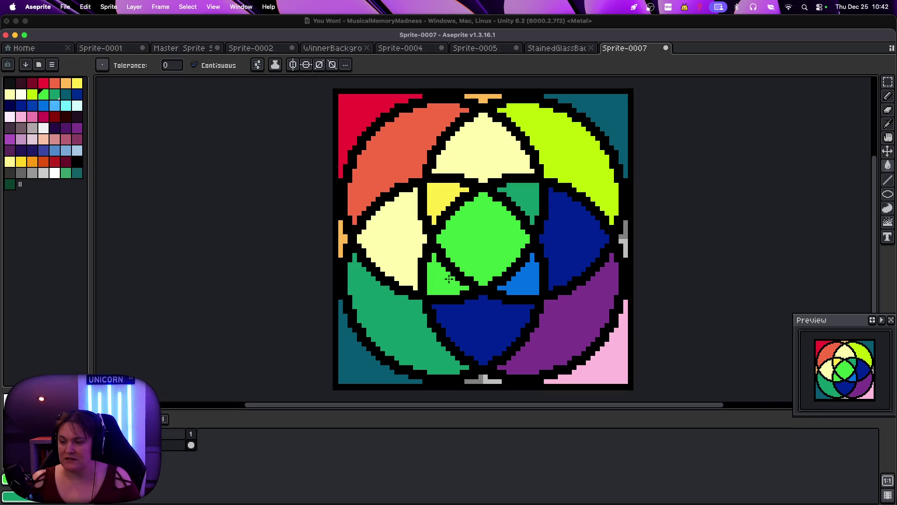
click(516, 204)
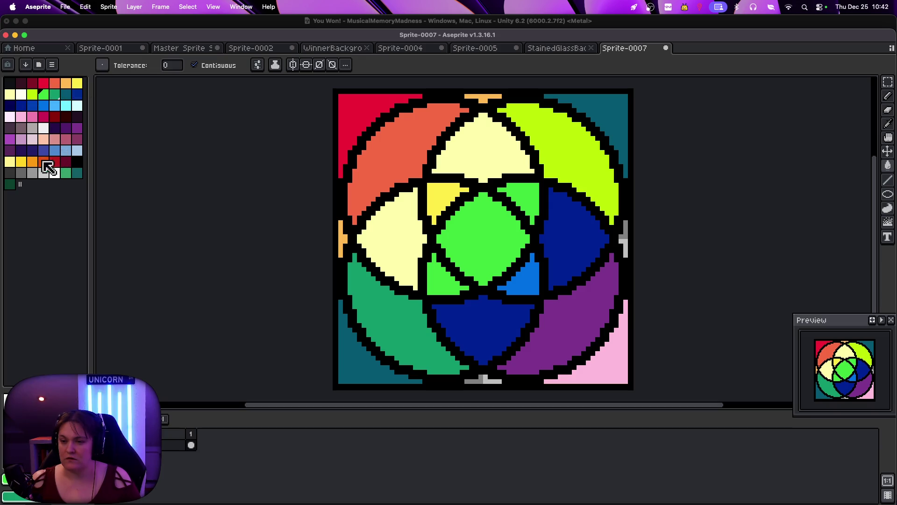
click(11, 164)
click(482, 159)
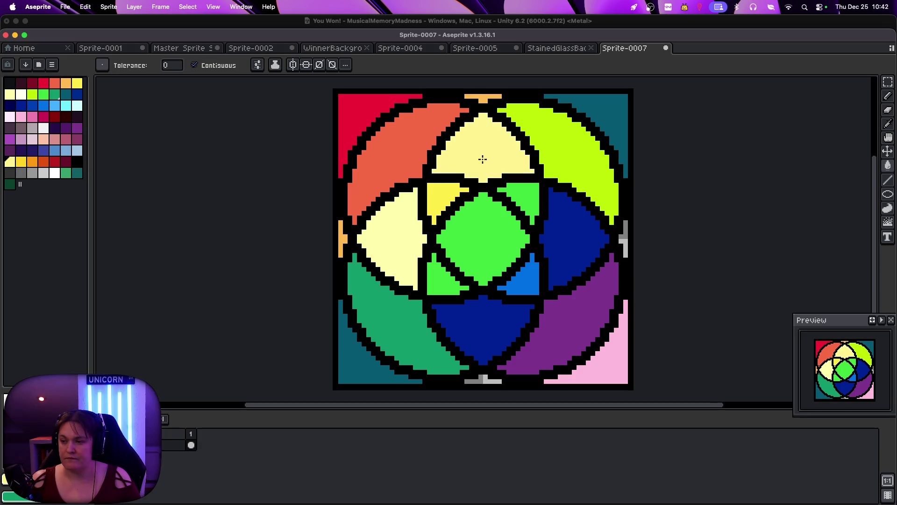
click(21, 163)
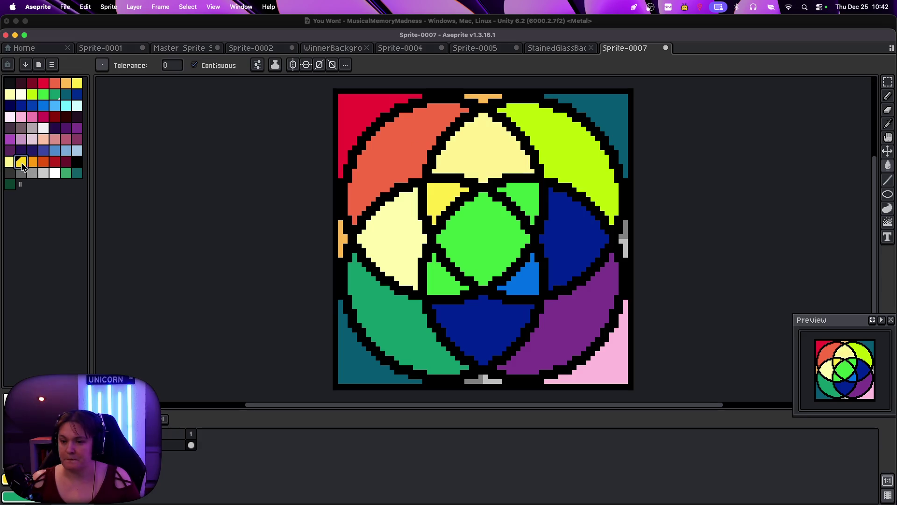
click(450, 199)
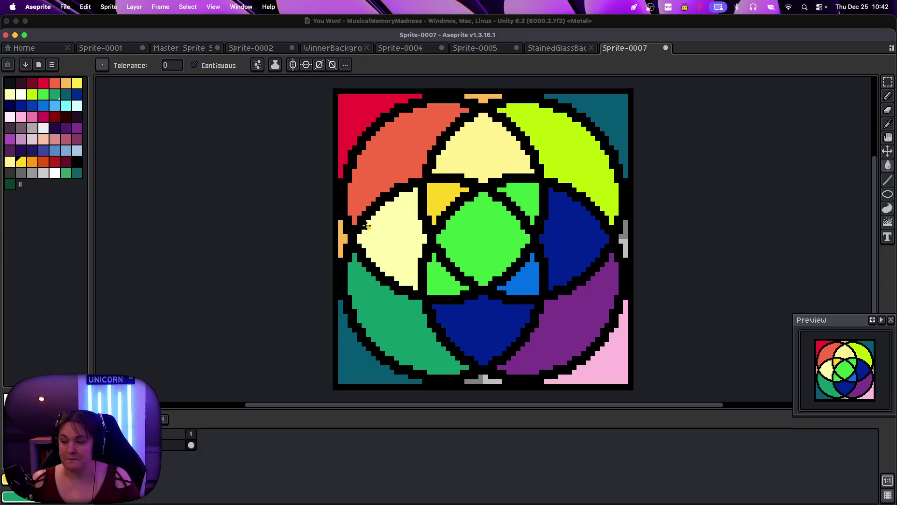
Darken the centre diamond green, fill its flanking triangles teal, and the bottom and right strips purple
click(66, 173)
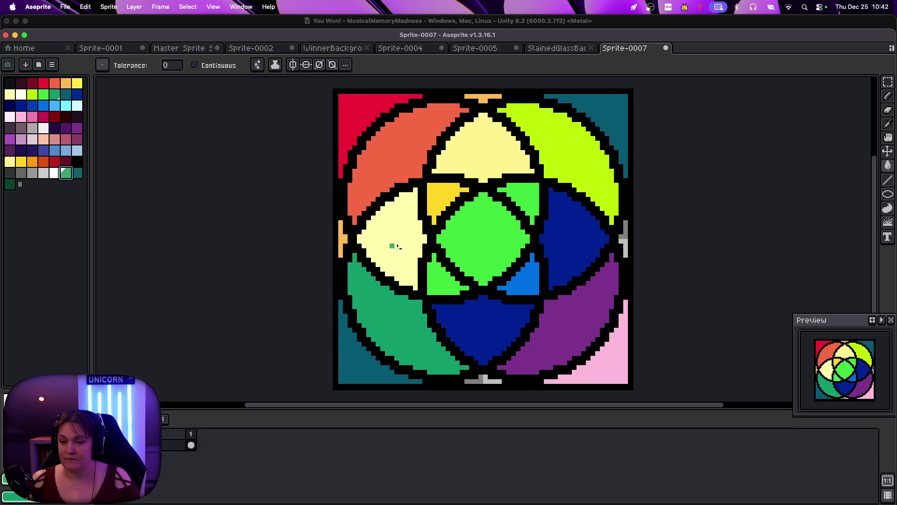
click(484, 243)
click(77, 173)
click(434, 284)
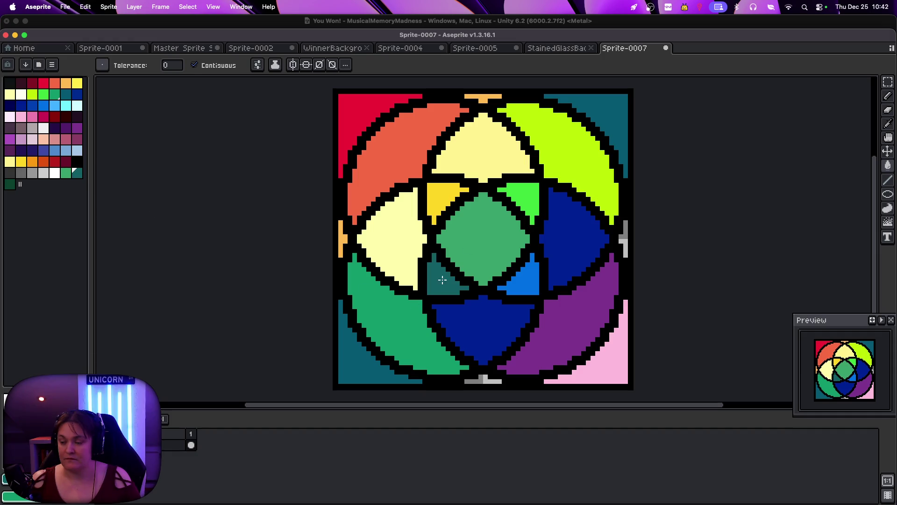
click(527, 198)
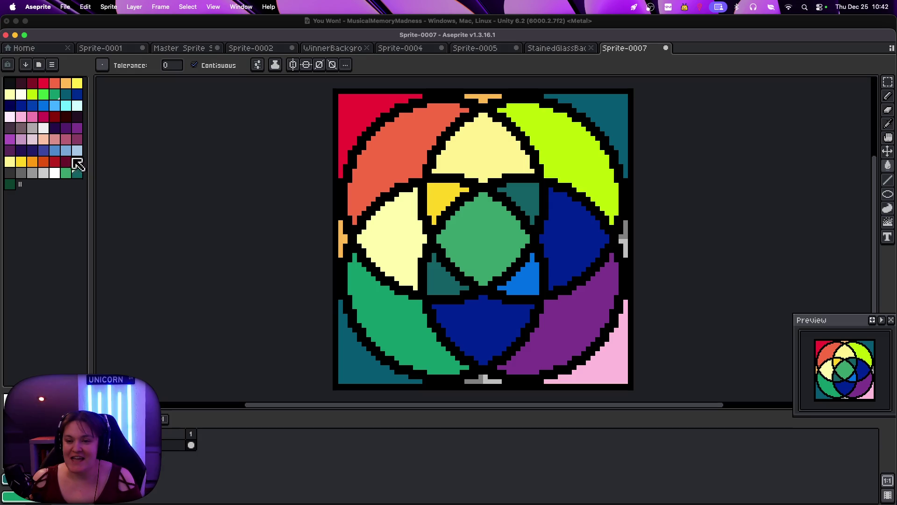
click(10, 139)
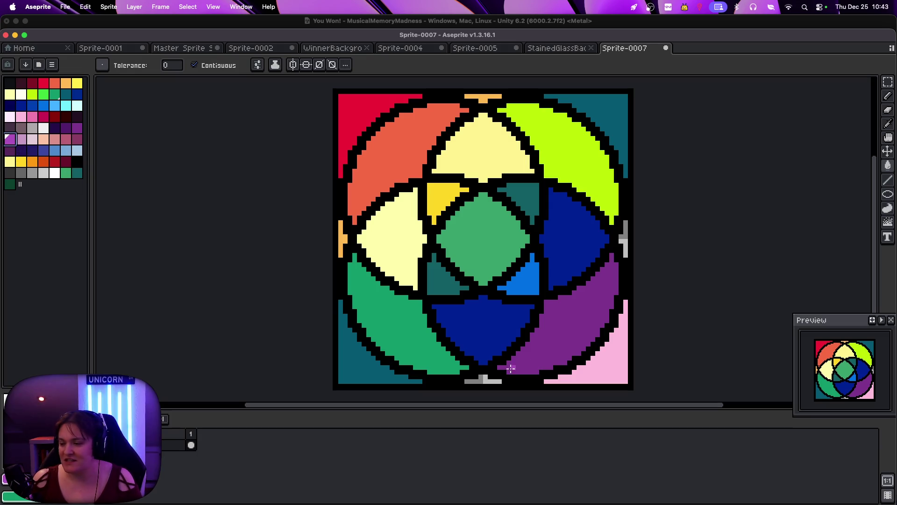
click(485, 379)
click(624, 250)
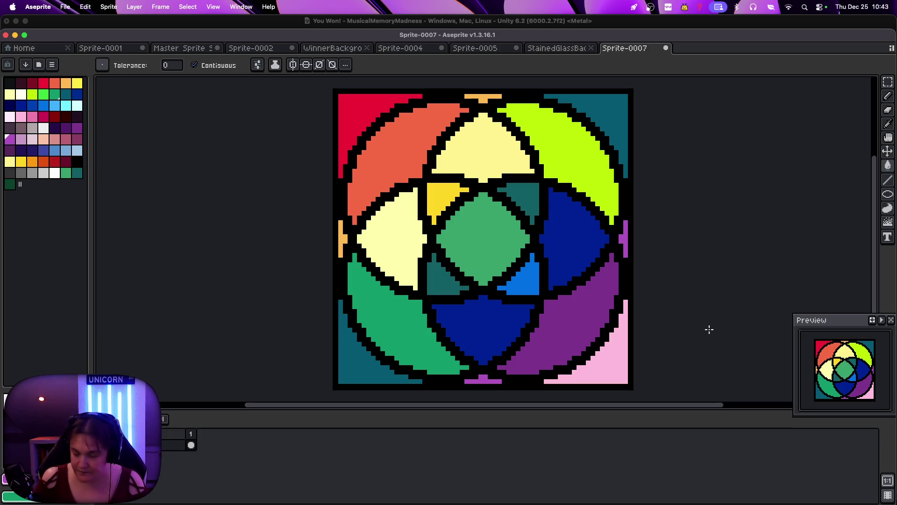
key(super+n)
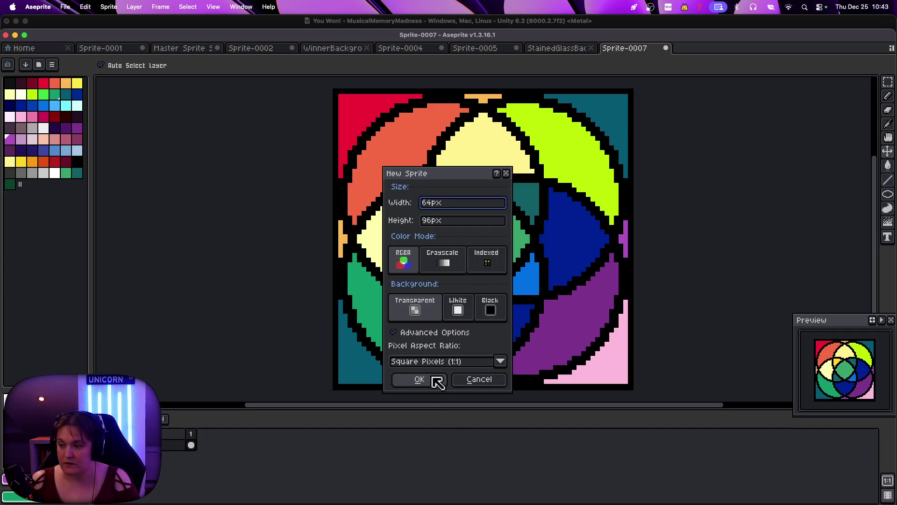
Create a 64×64 sprite and enable both diagonal, horizontal and vertical symmetry axes
click(427, 220)
key(BackSpace)
text(6)
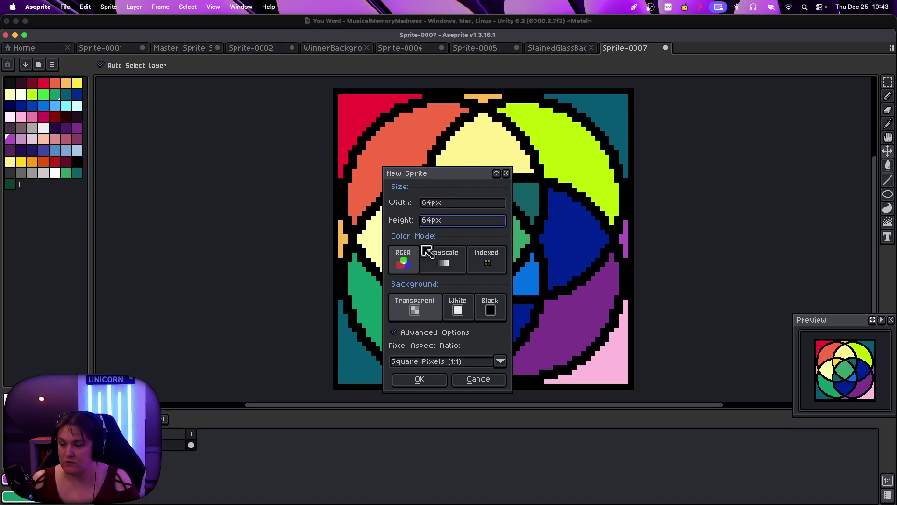
click(422, 378)
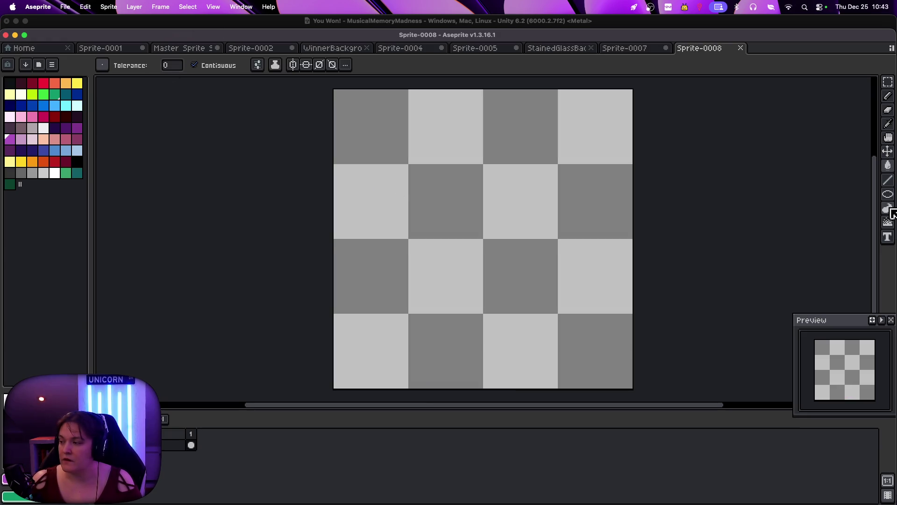
click(332, 65)
click(319, 65)
click(306, 65)
click(293, 65)
Draw a mirrored lattice of black rectangles across the canvas with the Rectangle tool
click(889, 203)
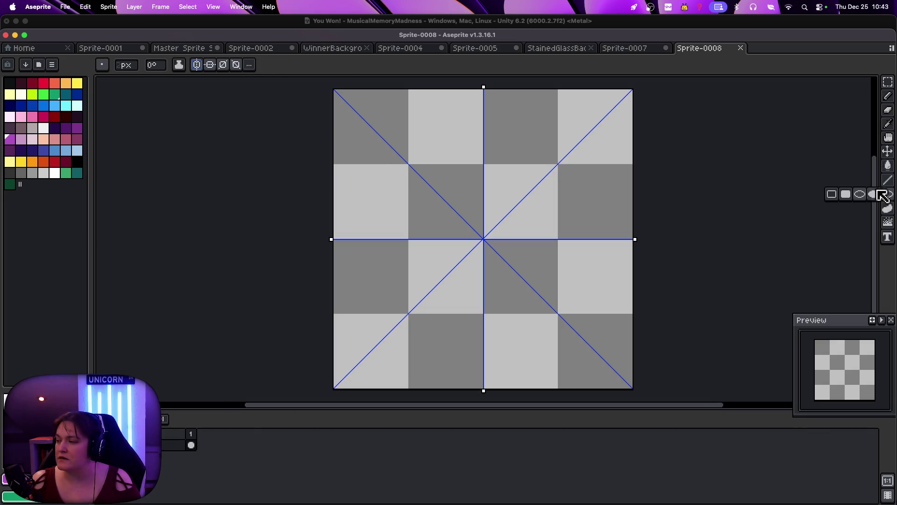
click(831, 195)
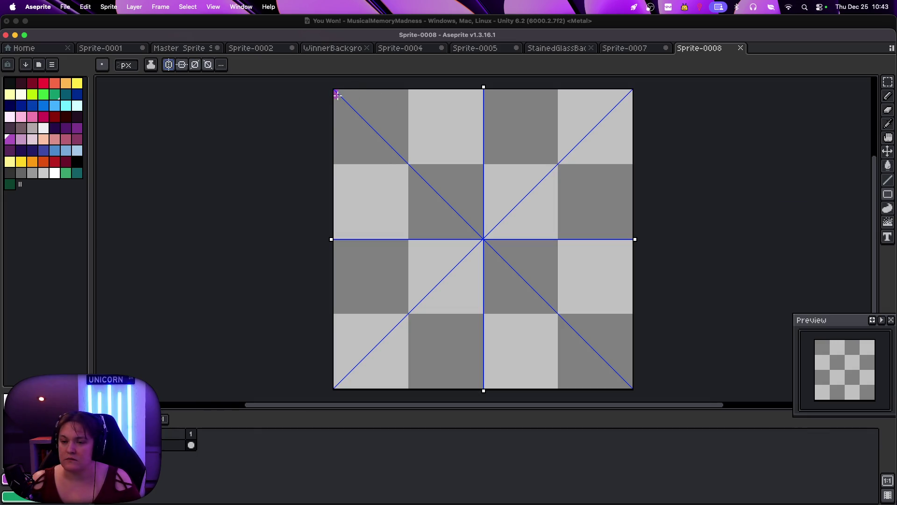
click(79, 162)
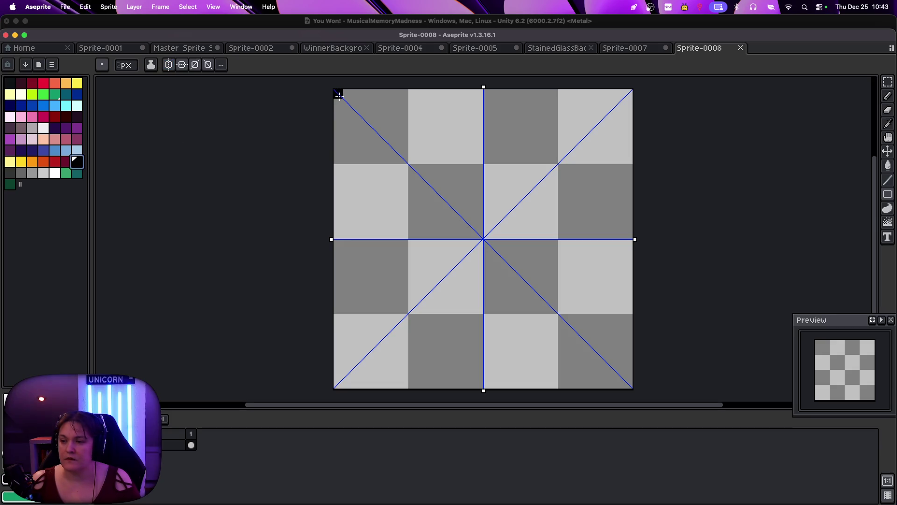
mouse_move(340, 96)
mouse_down()
mouse_move(571, 296)
mouse_move(595, 306)
mouse_move(613, 301)
mouse_move(563, 295)
mouse_move(595, 296)
mouse_move(582, 290)
mouse_up()
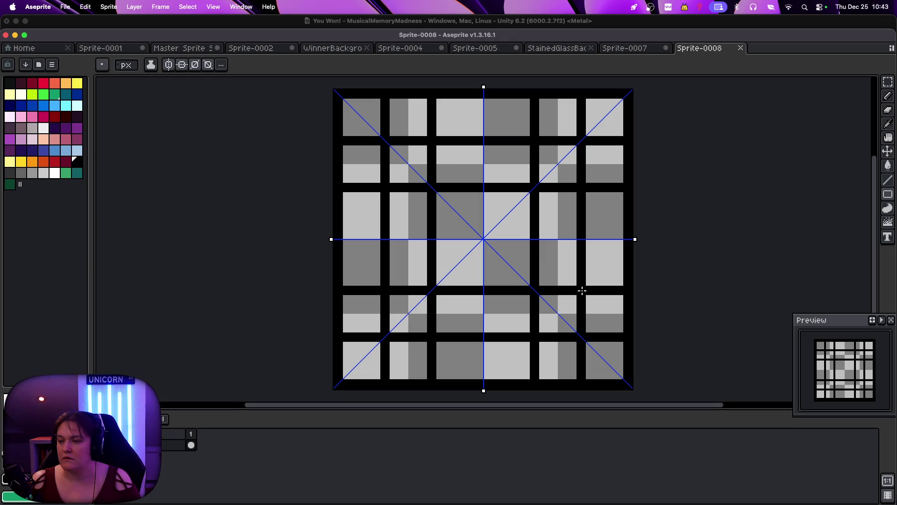
Set the line thickness to 1 px and choose the Ellipse shape tool
click(126, 65)
text(1)
key(Return)
click(888, 195)
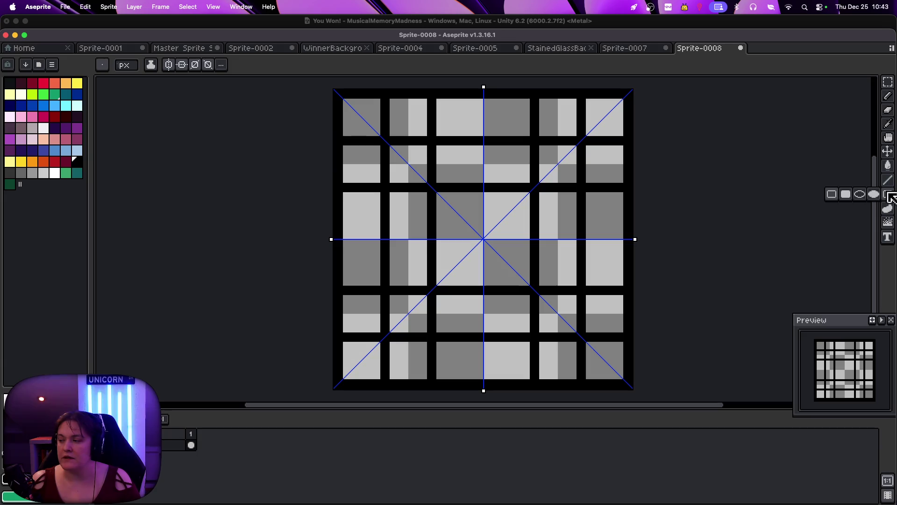
click(859, 195)
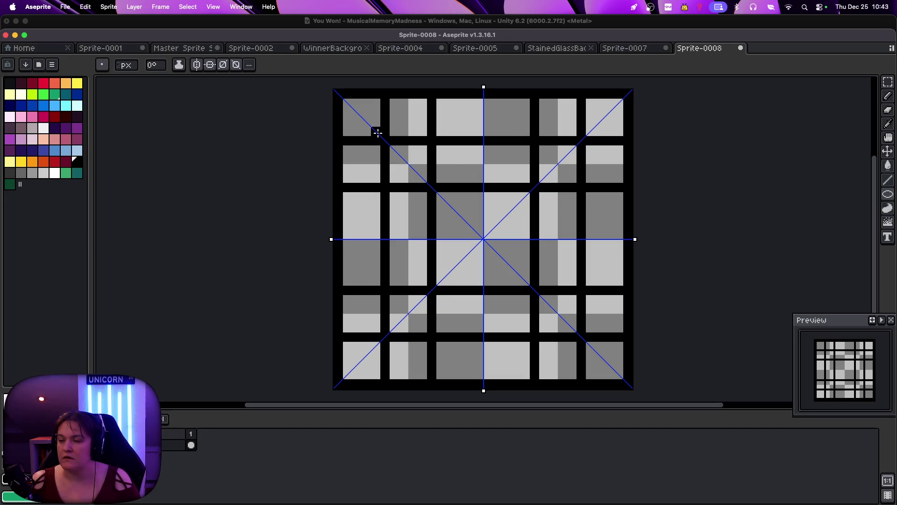
Draw mirrored black ellipses from the top-left corner, redoing them until the lattice looks right
drag(377, 133, 542, 288)
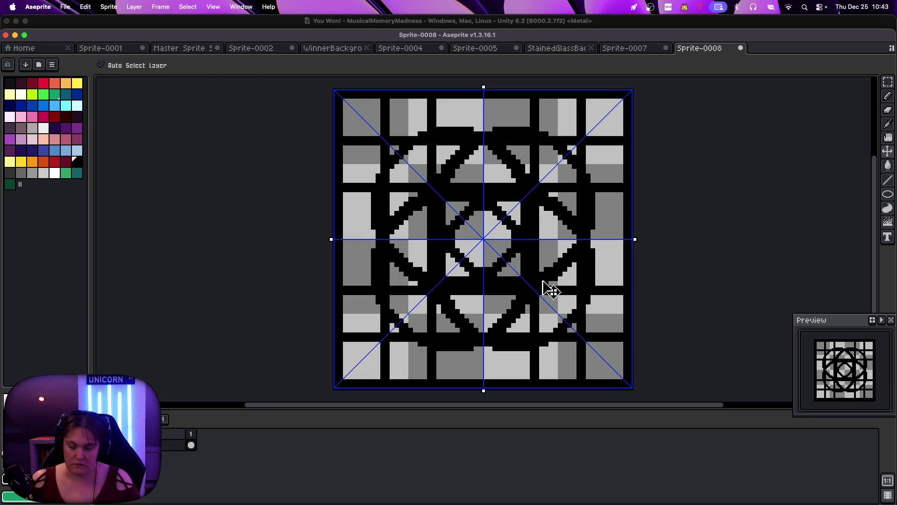
key(ctrl+z)
mouse_move(887, 196)
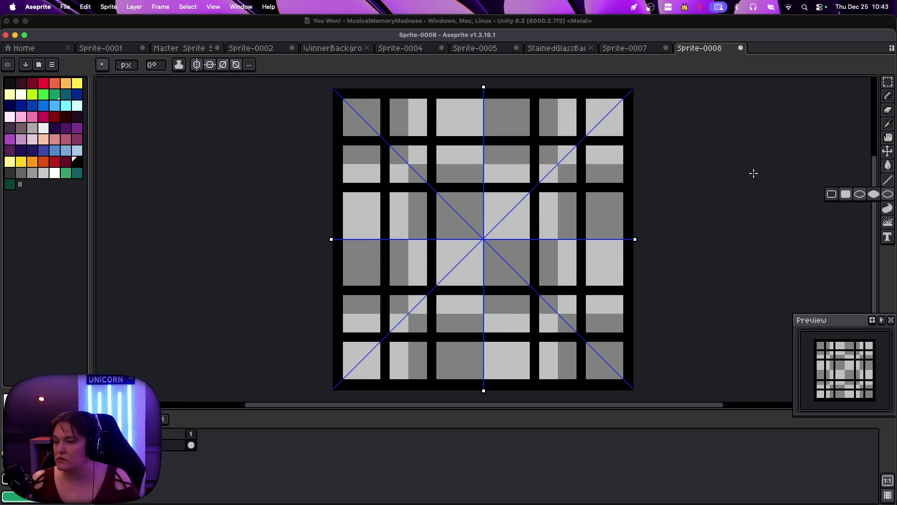
mouse_move(345, 98)
mouse_down()
mouse_move(509, 276)
mouse_move(566, 307)
mouse_move(545, 291)
mouse_move(469, 280)
mouse_up()
key(super+z)
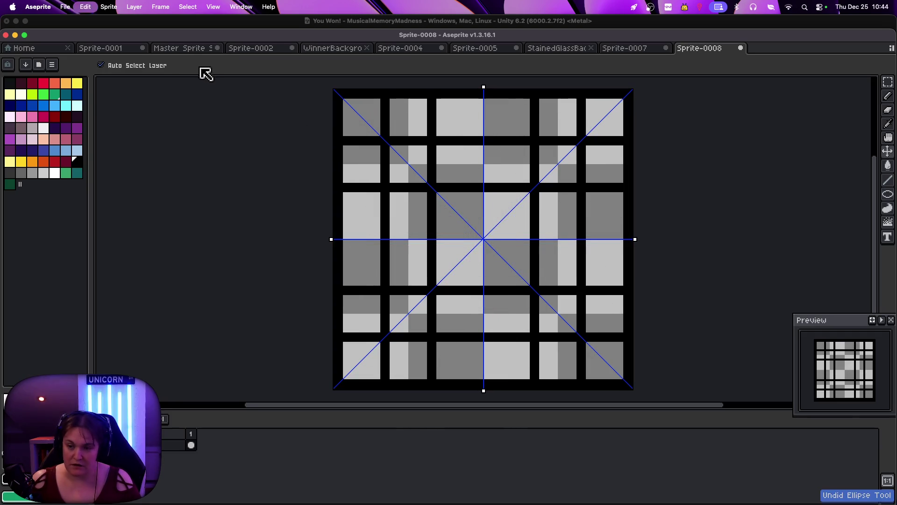
mouse_move(888, 193)
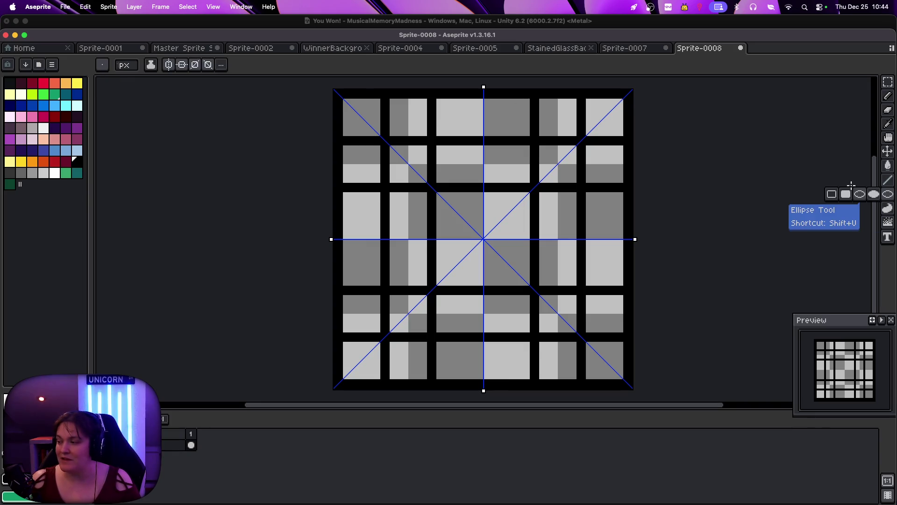
scroll(129, 68, up, 1)
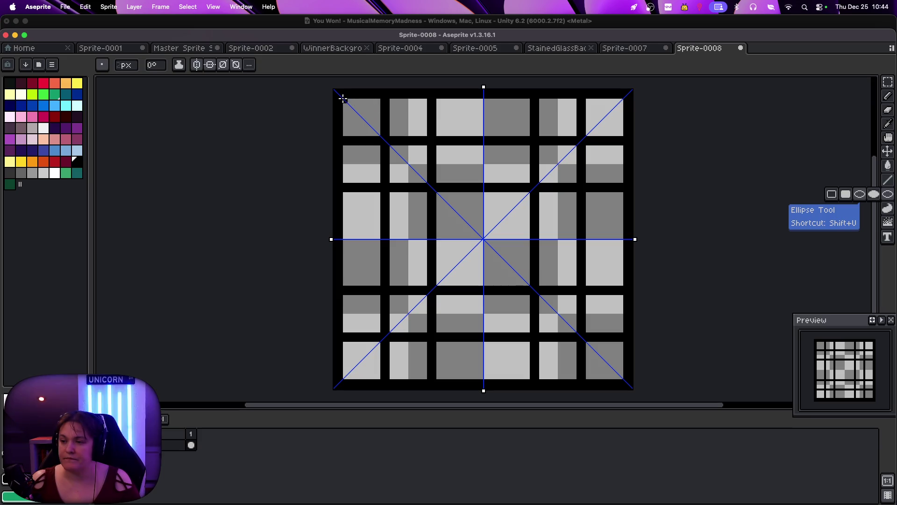
mouse_move(341, 97)
mouse_down()
mouse_move(486, 281)
mouse_move(561, 323)
mouse_move(519, 285)
mouse_move(538, 309)
mouse_move(514, 337)
mouse_move(515, 325)
mouse_move(521, 330)
mouse_up()
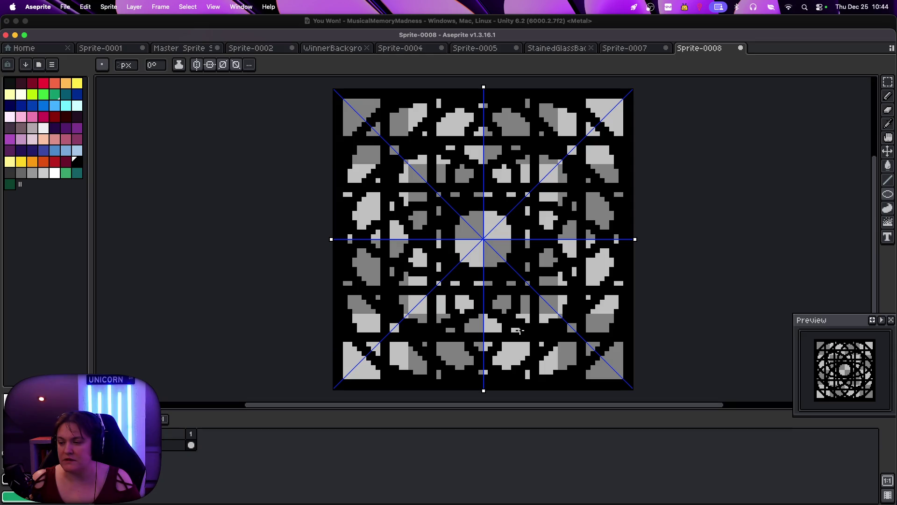
Undo an attempted reshape of the ellipse lattice that added unwanted dark rings
mouse_move(519, 331)
mouse_down()
mouse_move(483, 238)
mouse_move(486, 320)
mouse_up()
key(super+shift+z)
key(super+z)
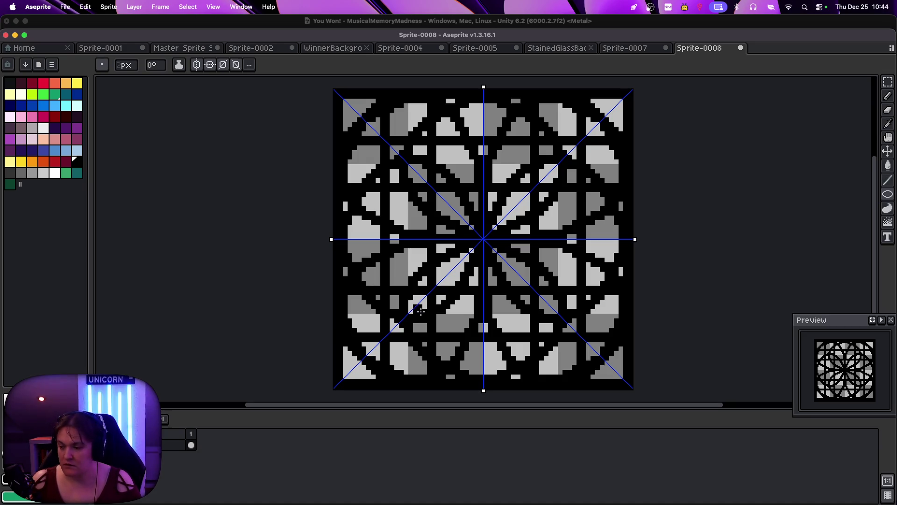
Paint-bucket the small centre spots pink and the central petals and inner ring mauve
click(888, 166)
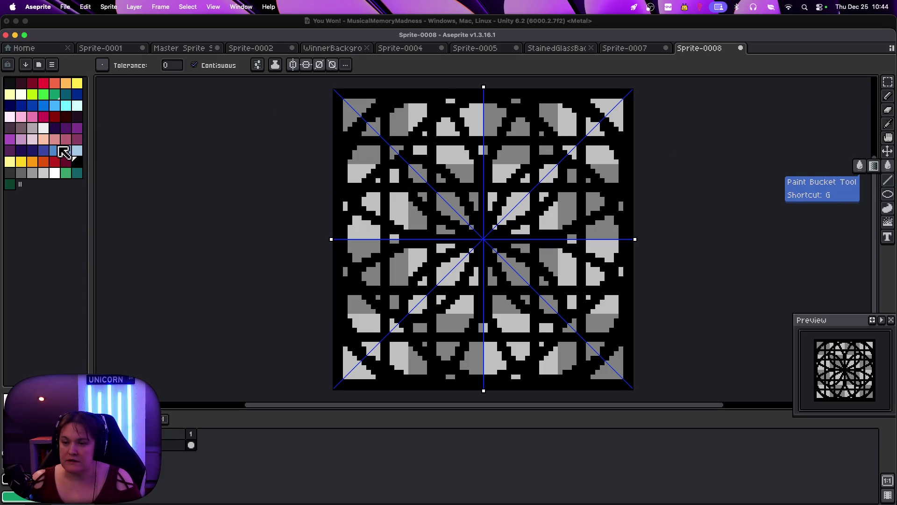
click(55, 138)
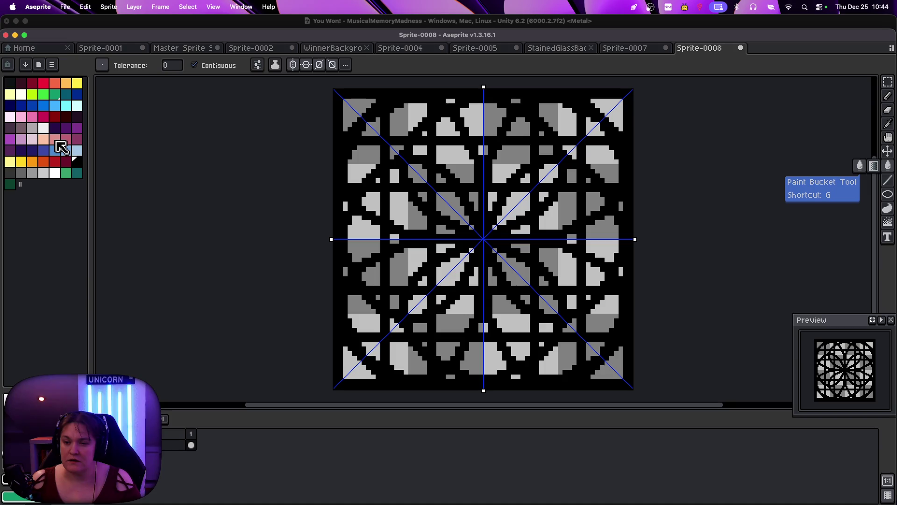
click(472, 228)
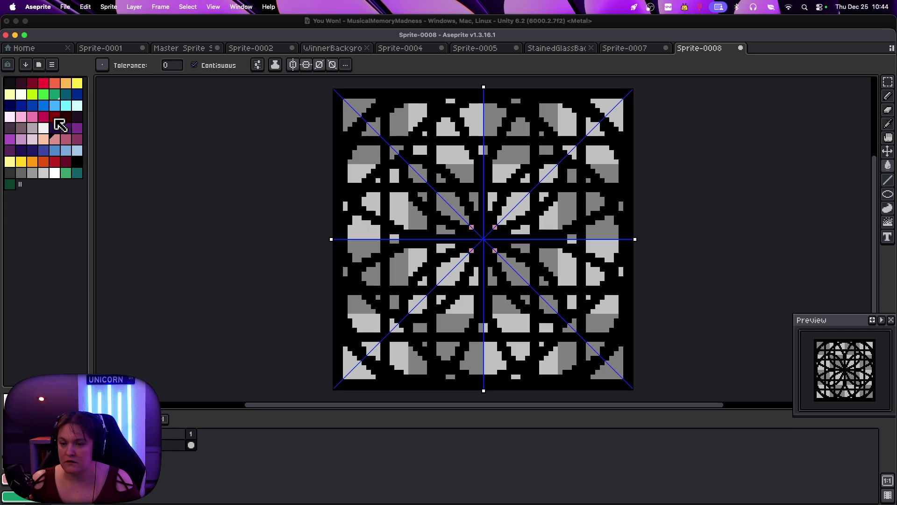
click(66, 139)
click(451, 210)
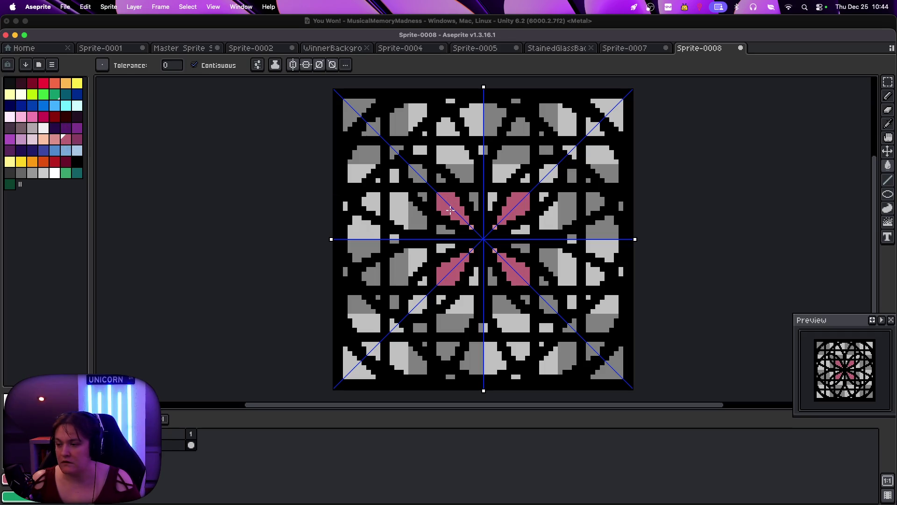
click(440, 180)
click(420, 174)
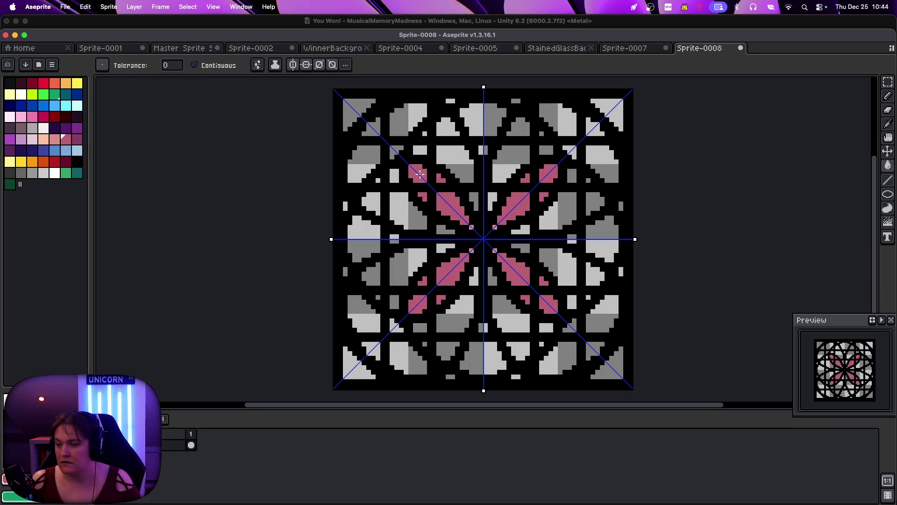
Fill the larger panes and small squares dark mauve, and the near-centre shapes peach
click(77, 140)
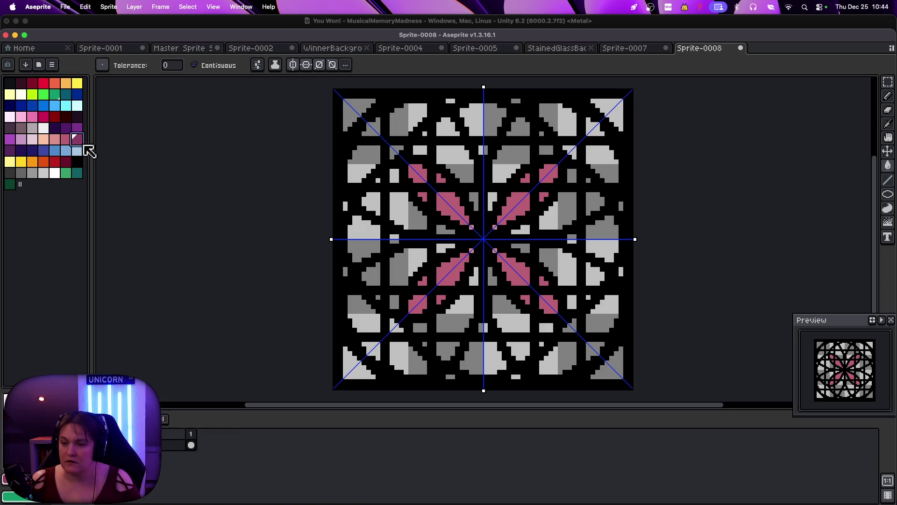
click(462, 319)
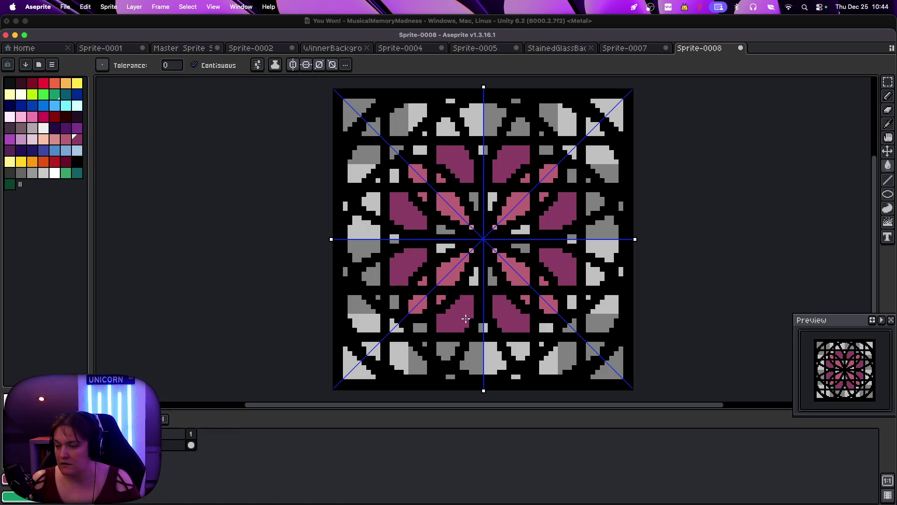
click(448, 348)
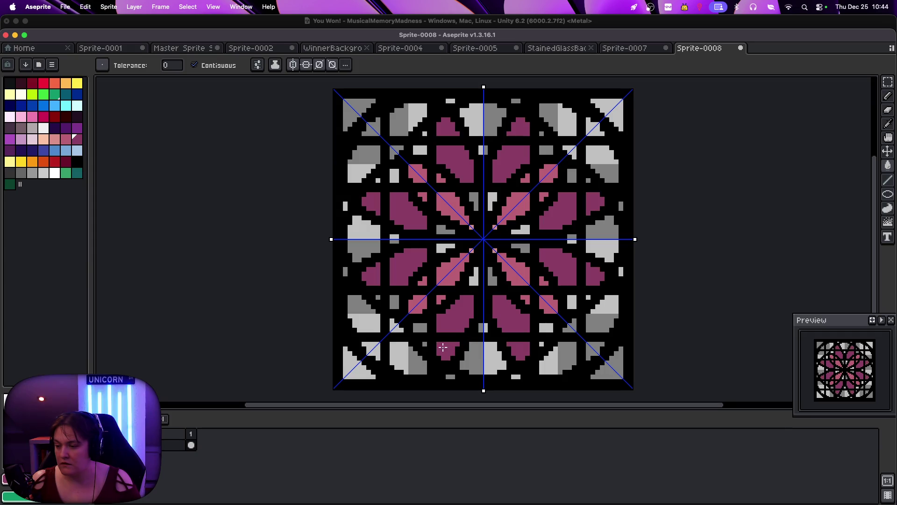
click(423, 328)
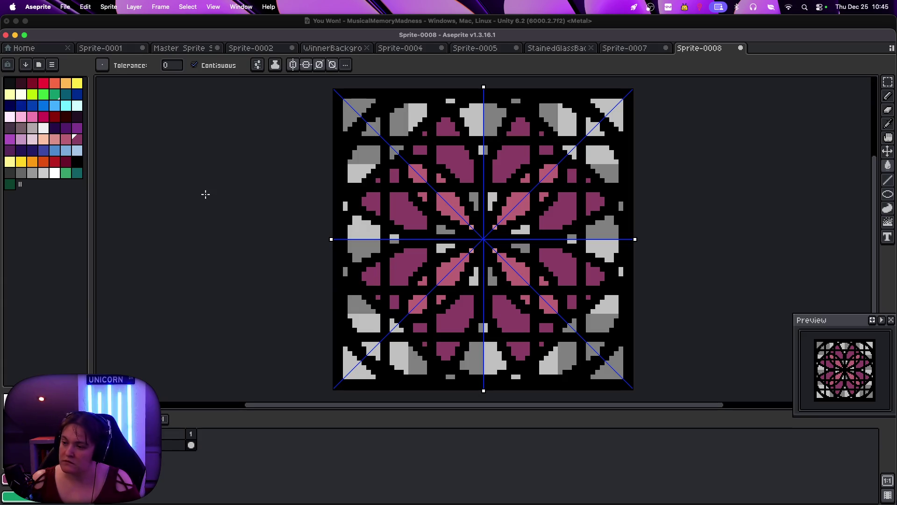
click(43, 138)
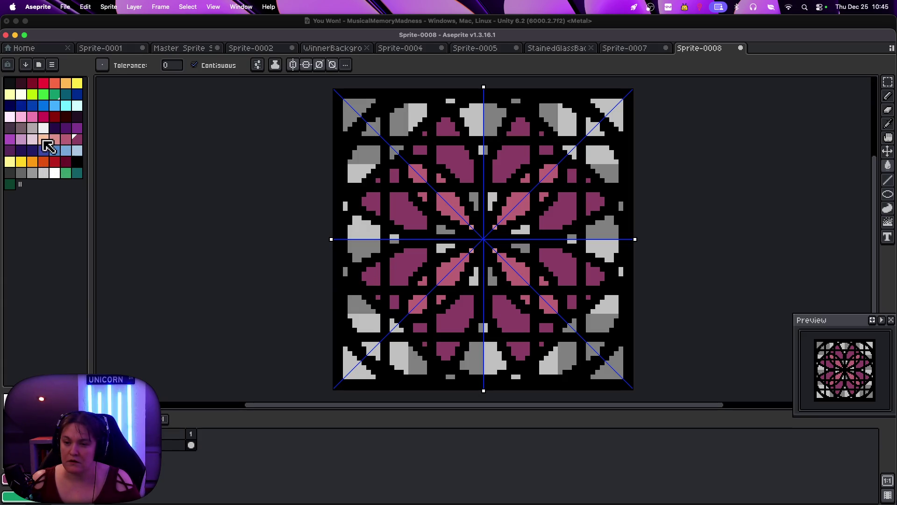
click(447, 232)
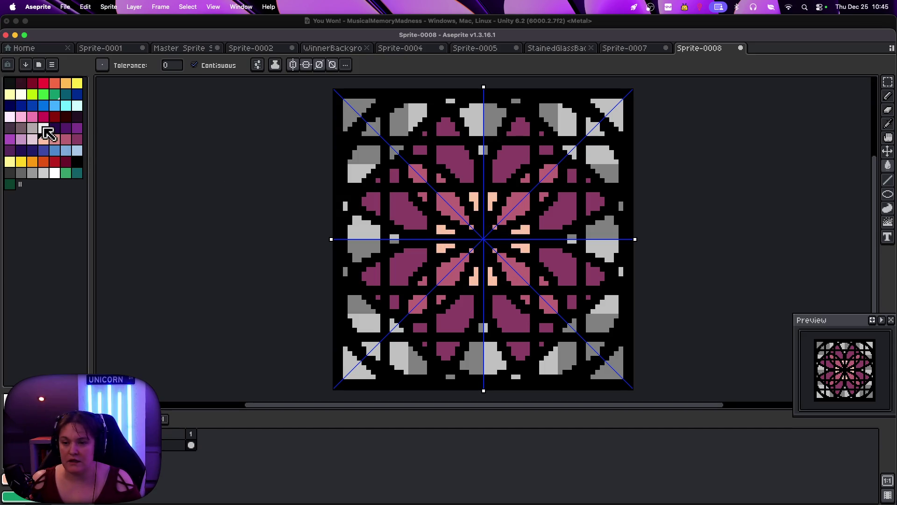
Fill the four corner triangles dark teal and the outer grey panes green
click(66, 94)
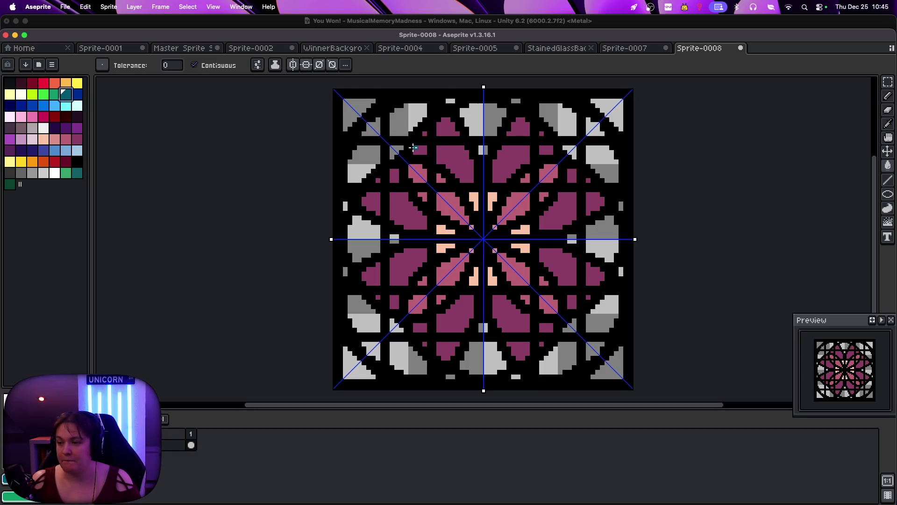
click(394, 150)
click(375, 125)
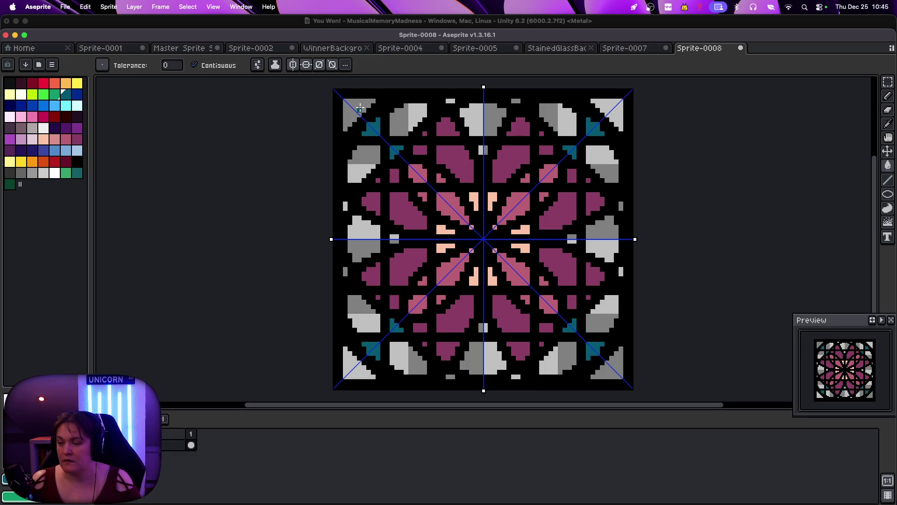
click(354, 102)
click(55, 94)
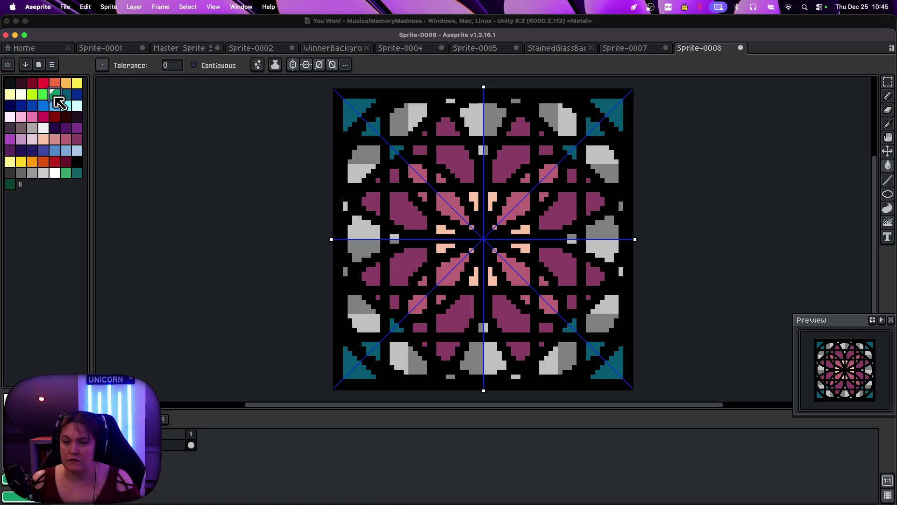
click(367, 146)
click(452, 101)
click(477, 131)
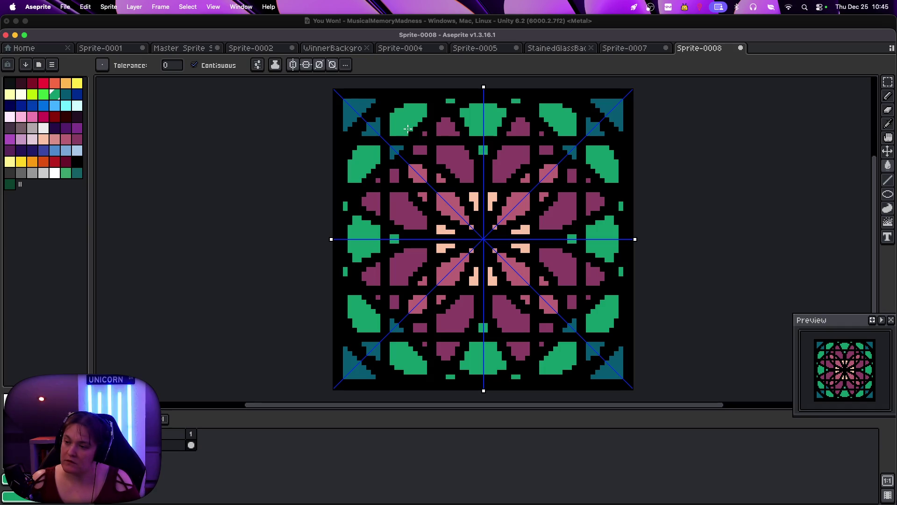
Recolour the top, side and bottom panes and the small green squares teal
alt+click(367, 101)
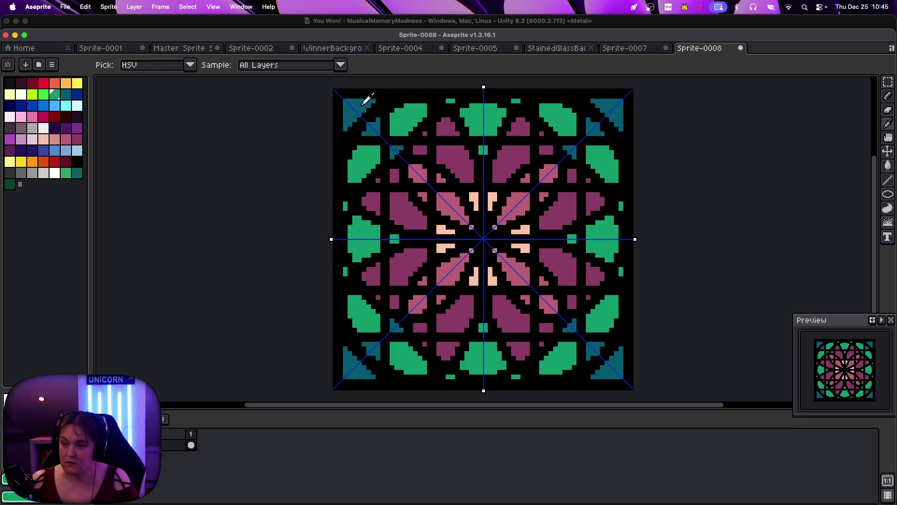
click(487, 120)
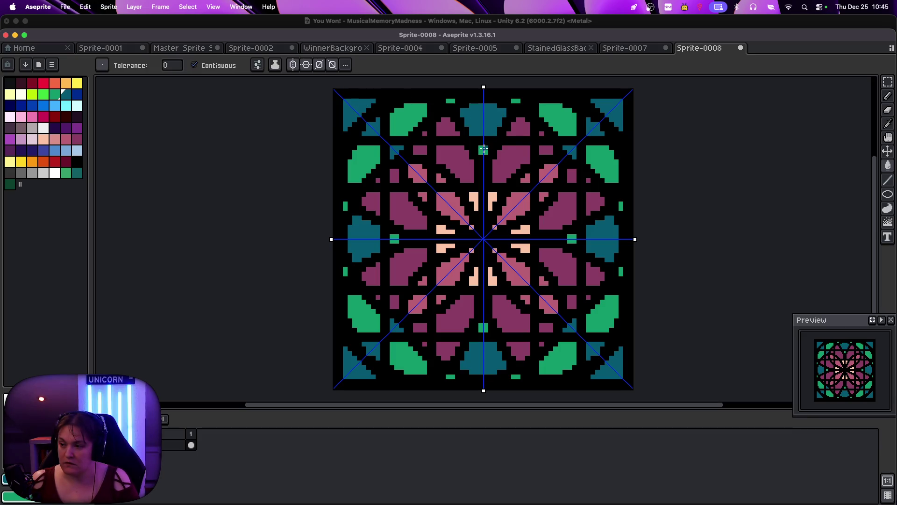
click(482, 150)
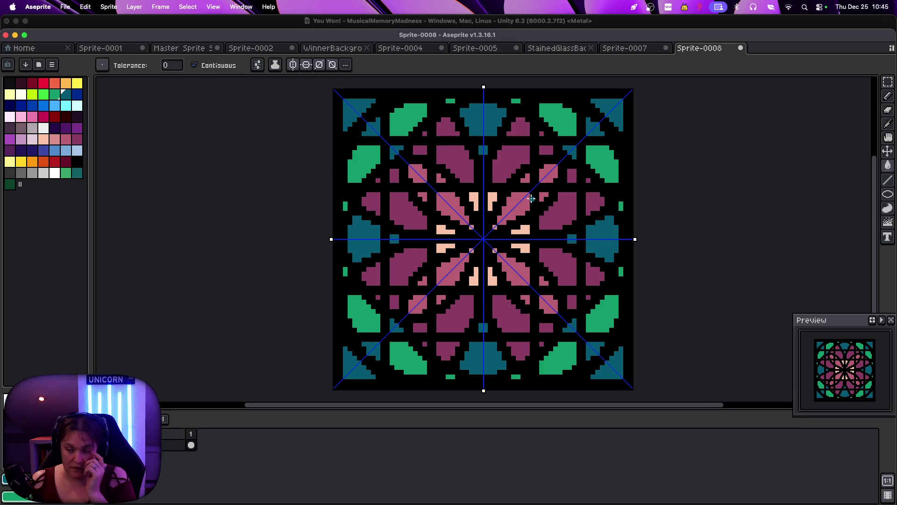
scroll(532, 198, down, 2)
scroll(531, 199, up, 1)
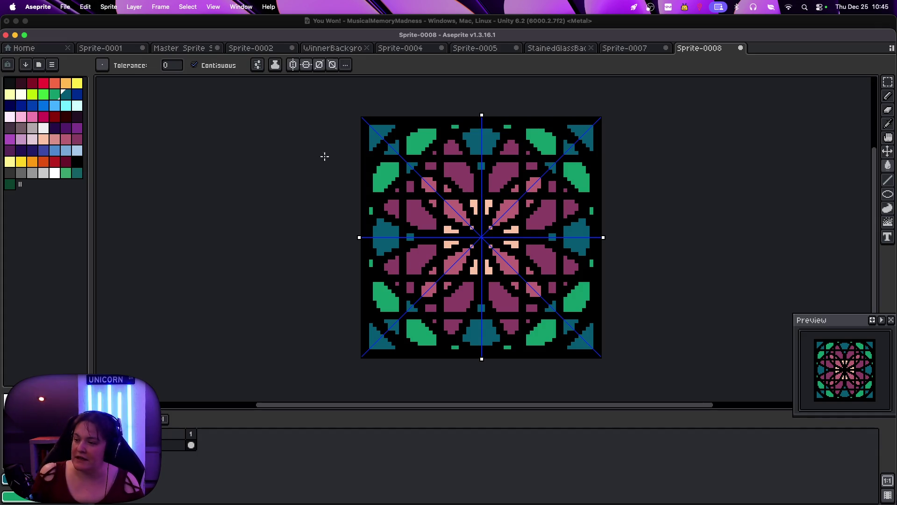
Select the black lattice by colour, copy it, and clear it from Sprite-0008
drag(888, 82, 873, 91)
click(556, 131)
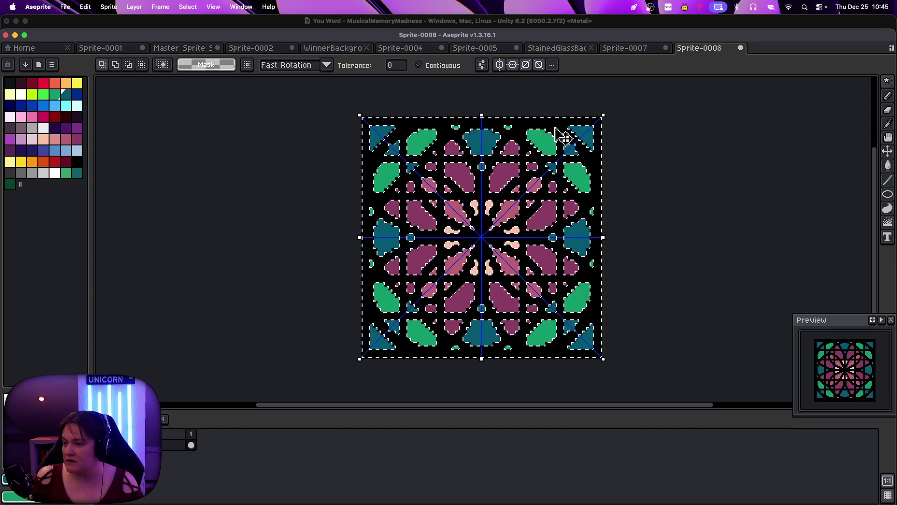
key(v)
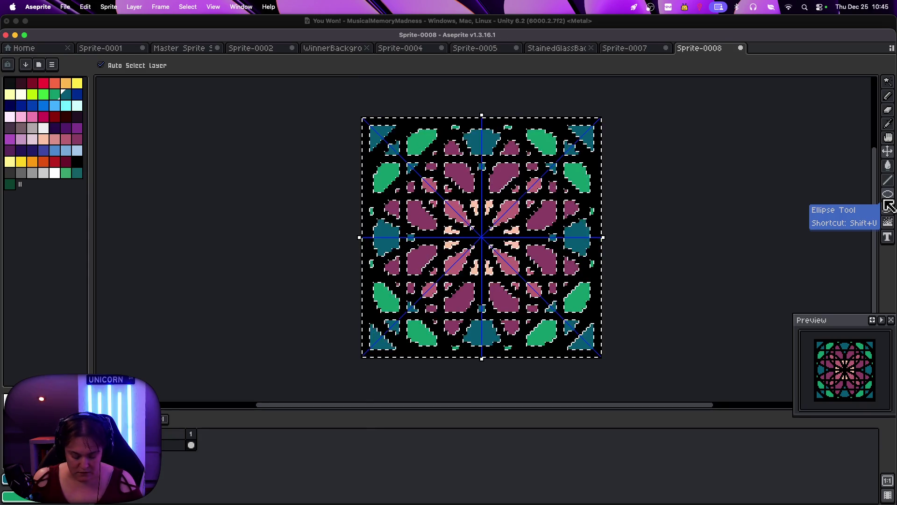
key(Delete)
Blur the coloured panes across the sprite, then paste the black lattice back in place
click(888, 205)
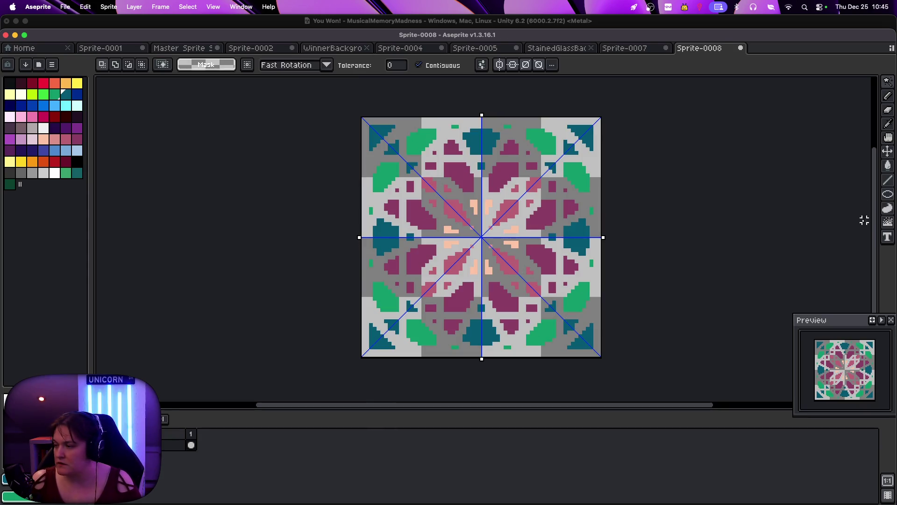
click(887, 208)
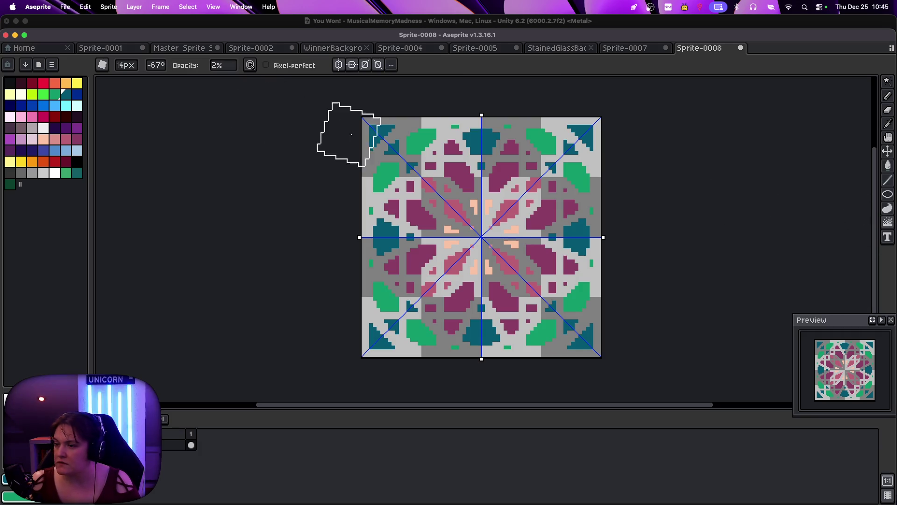
mouse_move(761, 146)
mouse_down()
mouse_move(495, 220)
mouse_move(648, 317)
mouse_move(340, 200)
mouse_move(379, 156)
mouse_move(526, 320)
mouse_move(686, 183)
mouse_up()
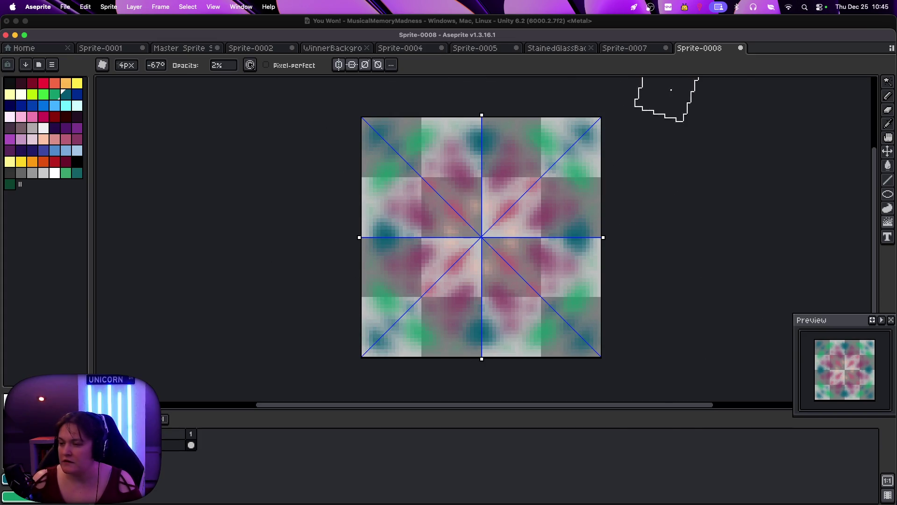
key(cmd+v)
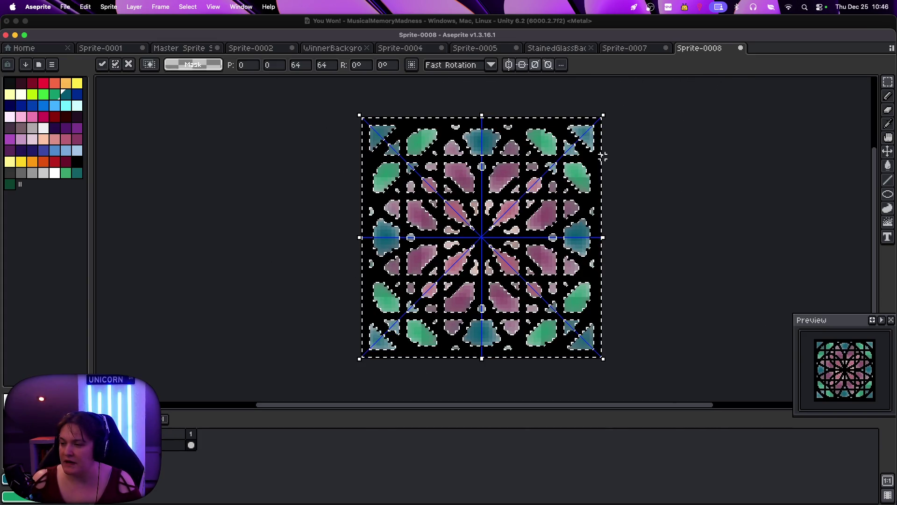
key(plus)
key(plus)
key(minus)
key(minus)
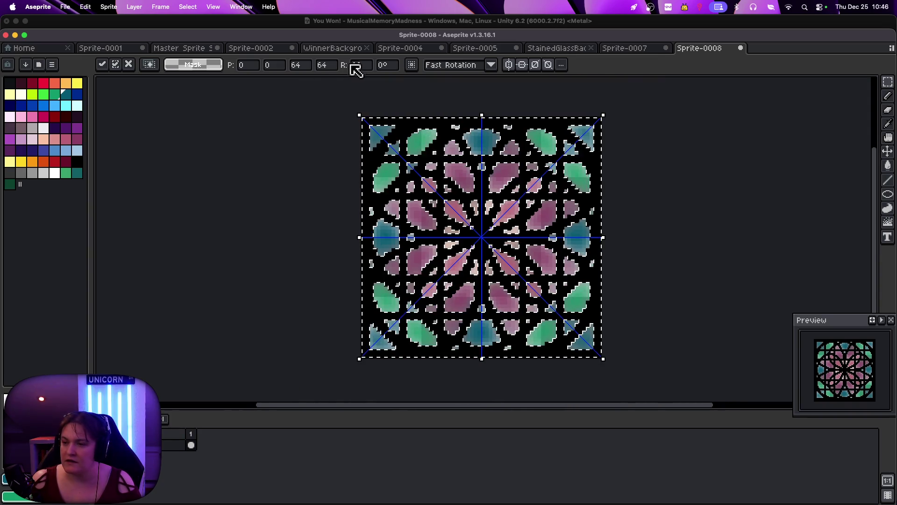
click(475, 111)
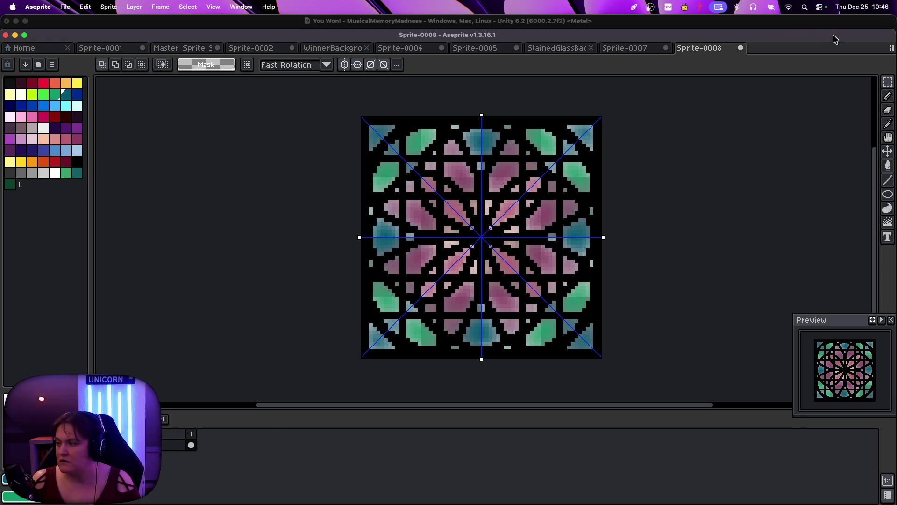
Turn off mirror symmetry, check the finished tile, and switch to Sprite-0007
click(888, 96)
click(271, 64)
click(284, 64)
click(297, 65)
key(plus)
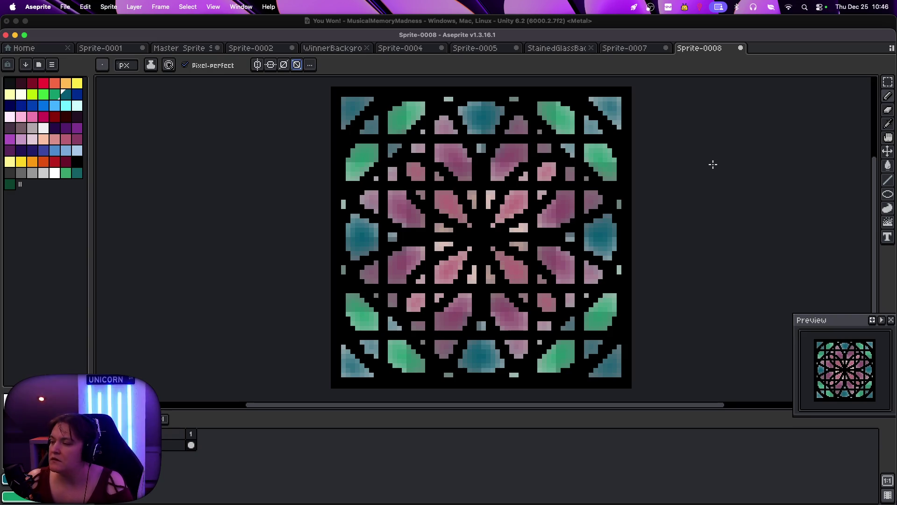
key(minus)
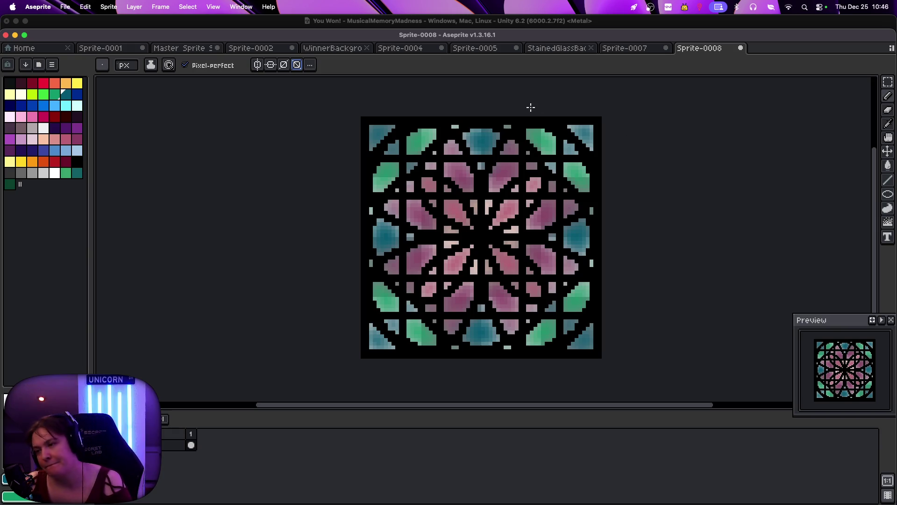
click(628, 55)
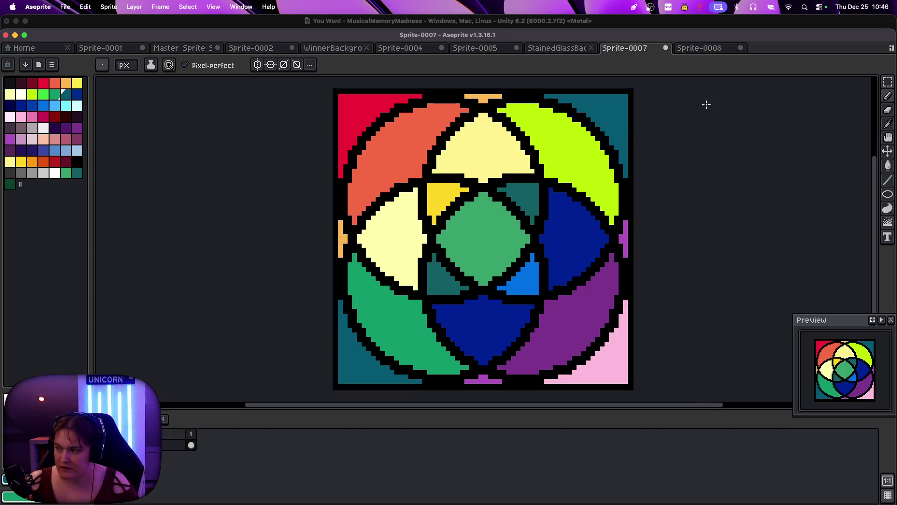
Cut the black lead lines out with the Magic Wand and blur across the whole window
click(888, 82)
click(870, 80)
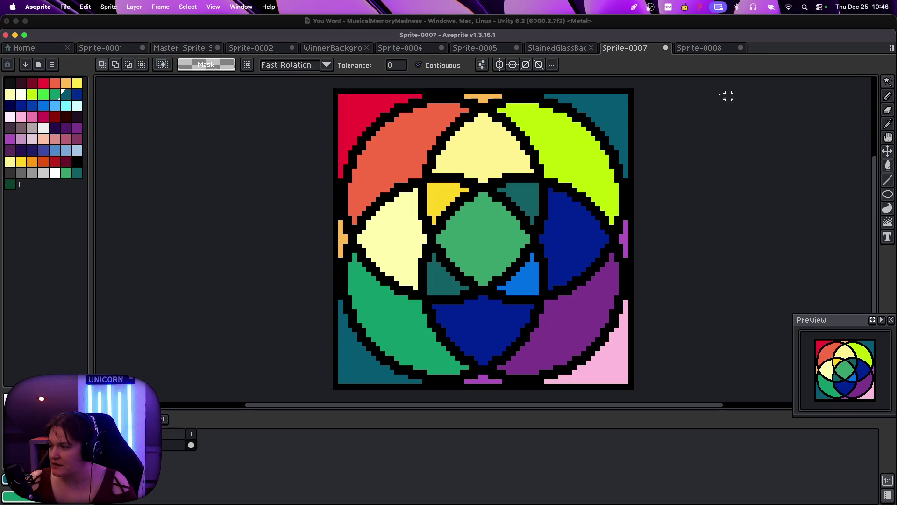
click(607, 91)
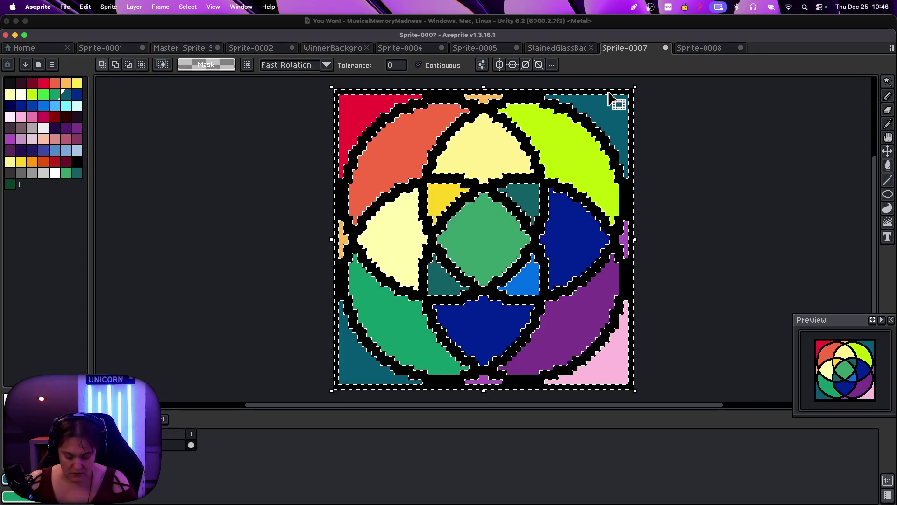
key(super+x)
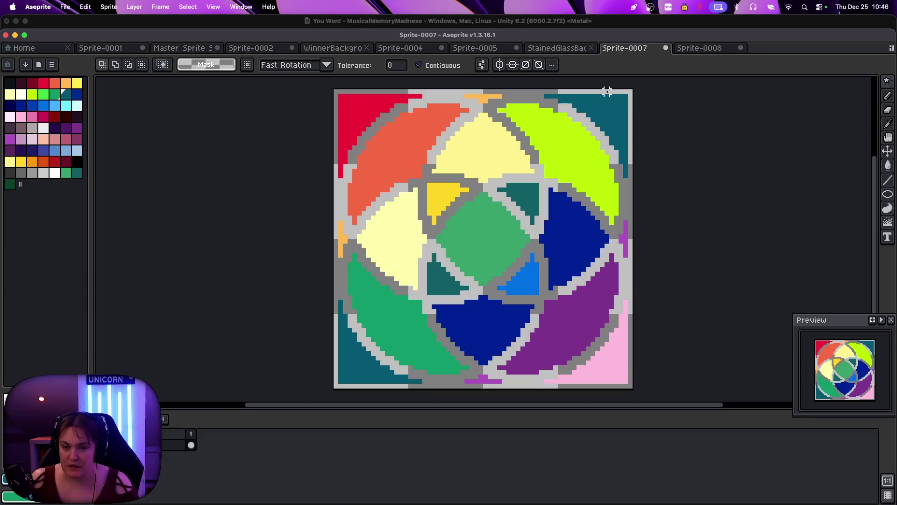
drag(888, 222, 858, 222)
mouse_move(365, 138)
mouse_down()
mouse_move(397, 117)
mouse_move(425, 157)
mouse_move(472, 318)
mouse_move(588, 266)
mouse_up()
Draw short grey Pencil streaks across every pane, including the orange and cream ones
click(888, 95)
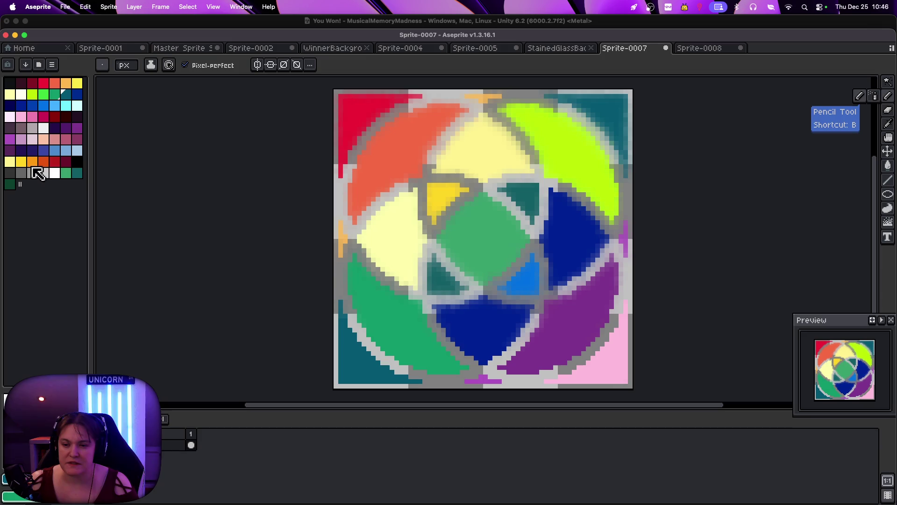
click(34, 129)
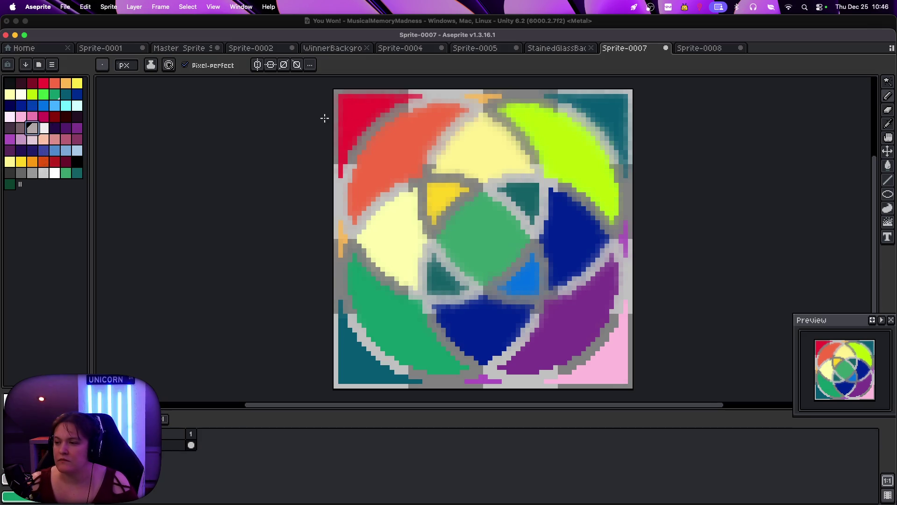
drag(401, 220, 401, 247)
drag(564, 231, 603, 252)
drag(437, 354, 506, 346)
drag(353, 357, 390, 358)
drag(406, 264, 406, 318)
drag(423, 169, 477, 171)
drag(551, 210, 571, 242)
drag(587, 314, 583, 360)
drag(584, 167, 552, 137)
drag(481, 116, 413, 143)
drag(405, 243, 406, 268)
drag(439, 332, 432, 351)
drag(619, 296, 617, 310)
drag(556, 169, 607, 238)
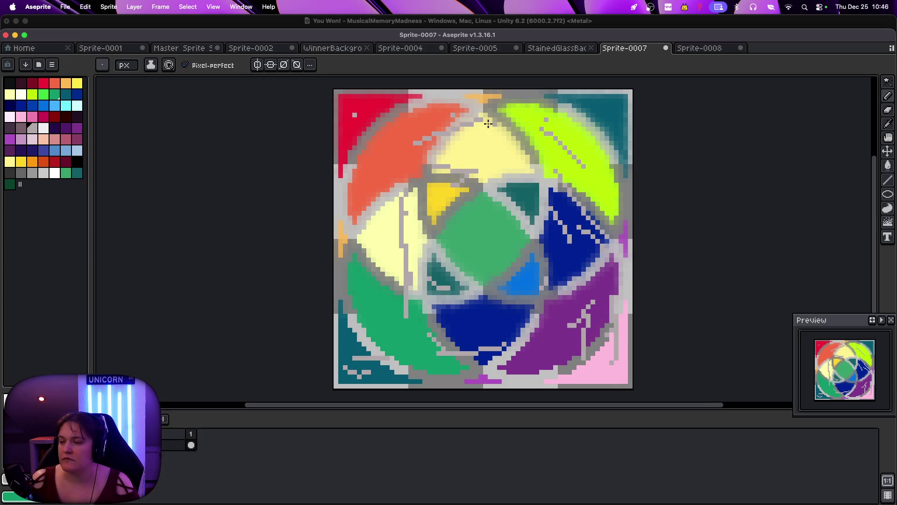
drag(495, 120, 461, 131)
drag(369, 187, 364, 276)
drag(423, 350, 376, 327)
click(887, 208)
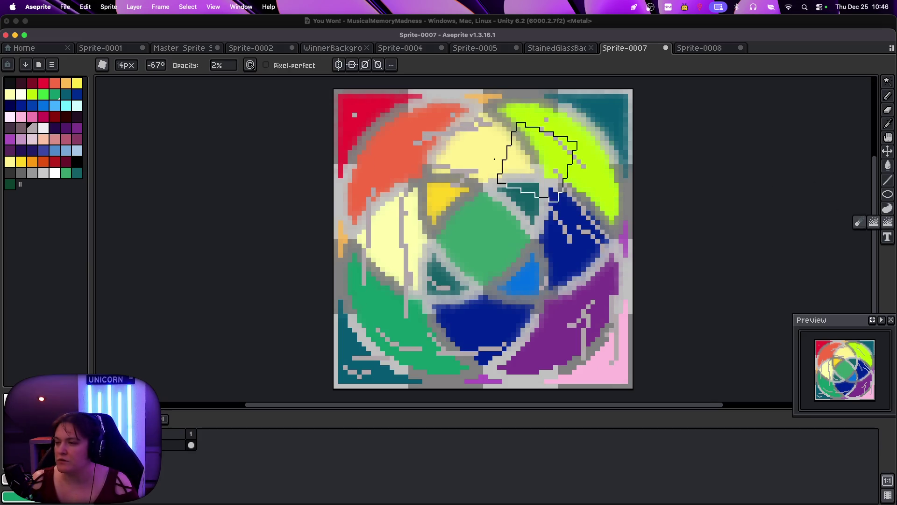
Blur the lower panes, raise blur opacity to 24%, and blur the right and lower areas again
drag(369, 372, 505, 348)
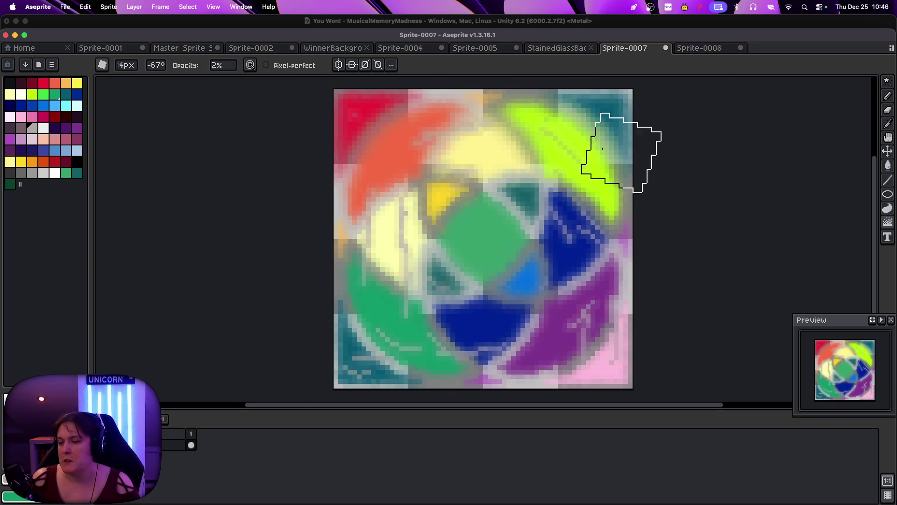
click(221, 66)
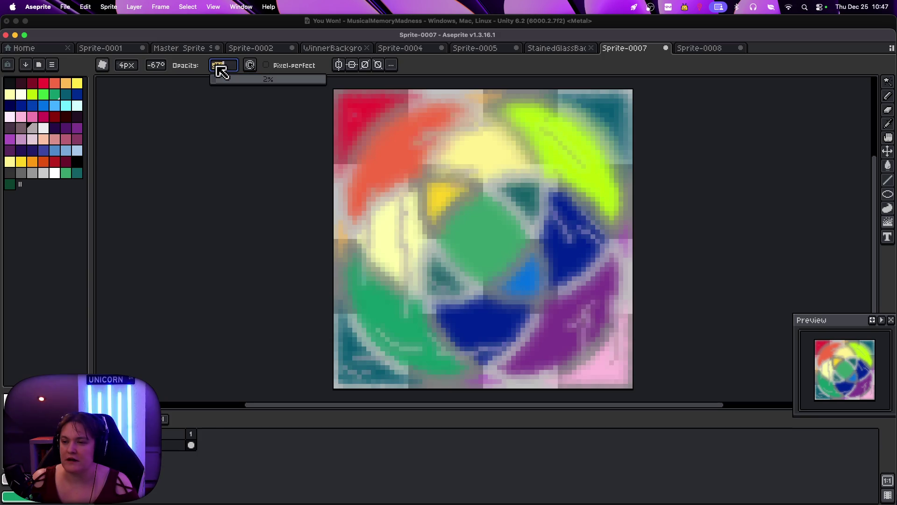
drag(232, 80, 242, 80)
mouse_move(420, 130)
mouse_down()
mouse_move(267, 318)
mouse_move(675, 341)
mouse_move(256, 92)
mouse_move(542, 206)
mouse_move(380, 363)
mouse_up()
Paste the black lead lines back over the canvas and drop them in place
key(ctrl+v)
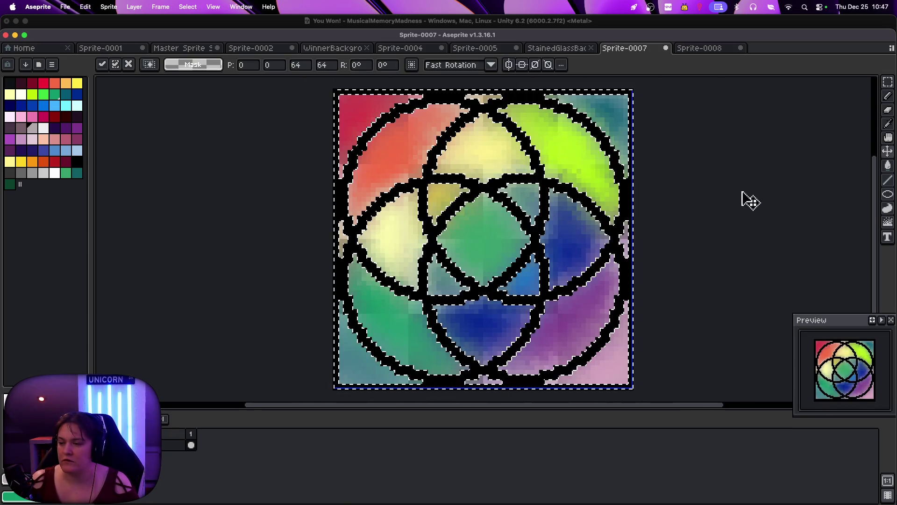
click(751, 199)
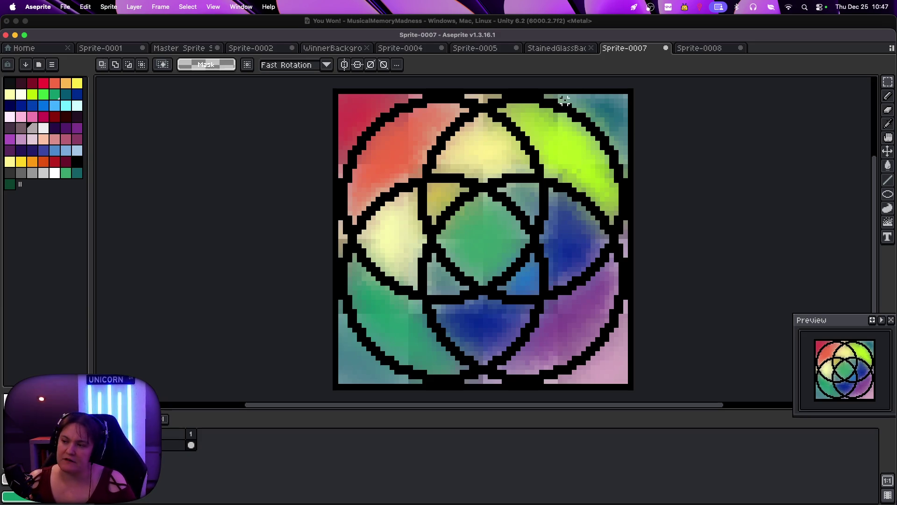
click(568, 49)
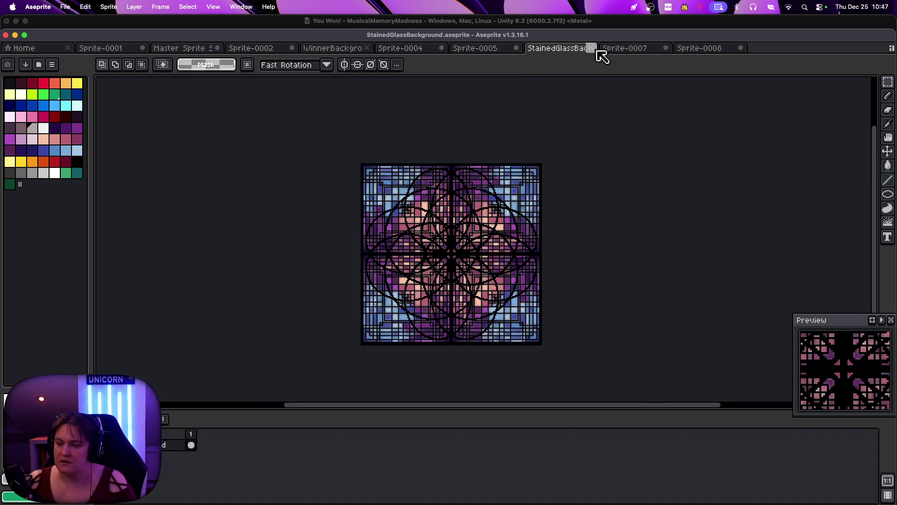
Flip between the Sprite-0007, Sprite-0008, StainedGlassBackground, Sprite-0005 and Sprite-0004 tabs
click(620, 51)
click(680, 51)
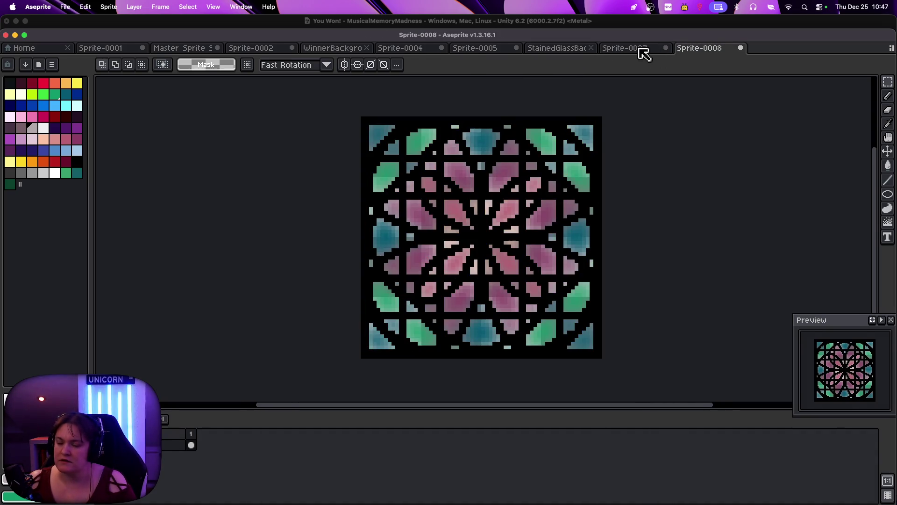
click(640, 49)
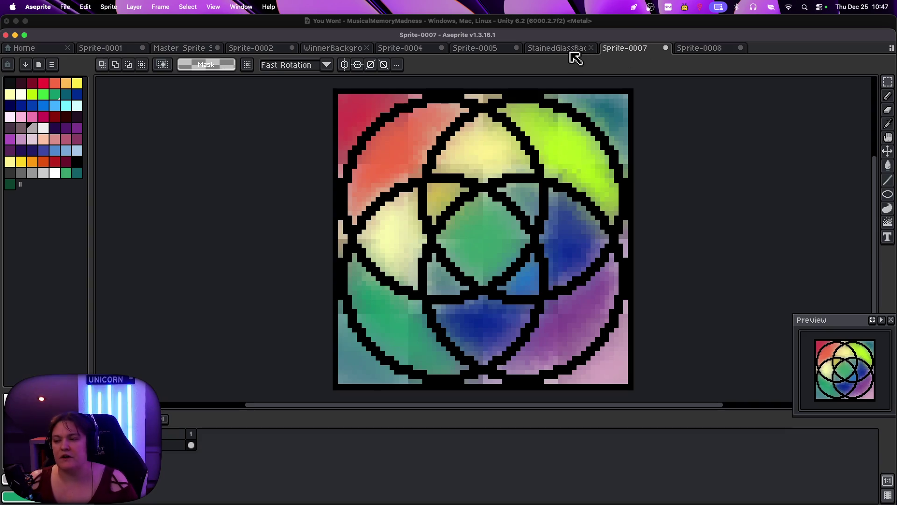
click(571, 52)
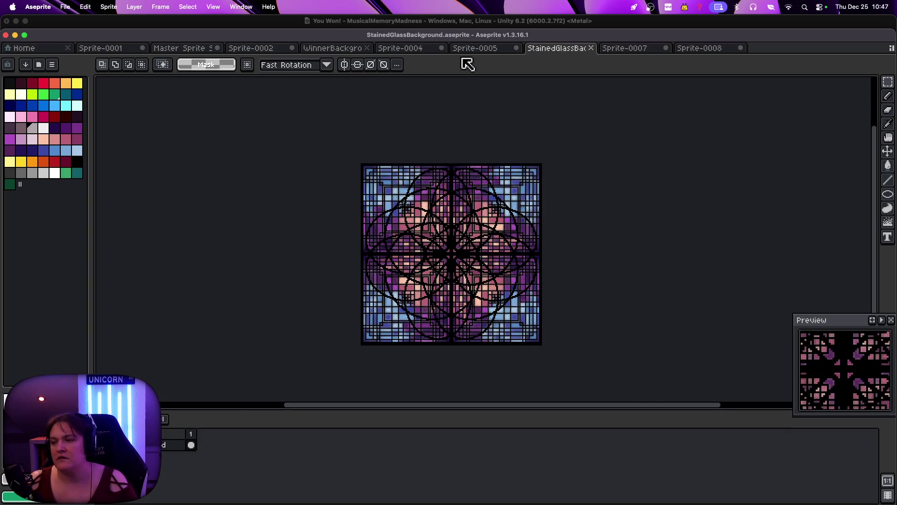
click(467, 54)
click(419, 53)
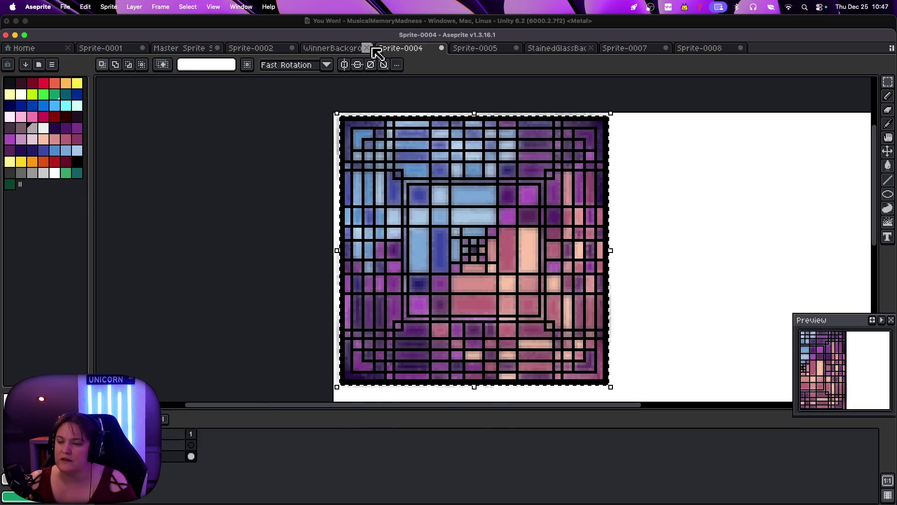
click(550, 55)
scroll(478, 228, up, 3)
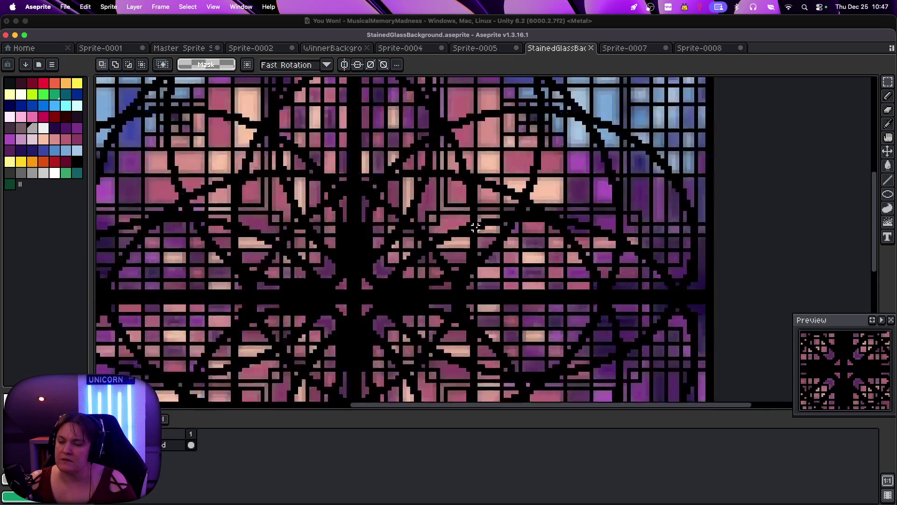
scroll(477, 227, down, 2)
click(421, 53)
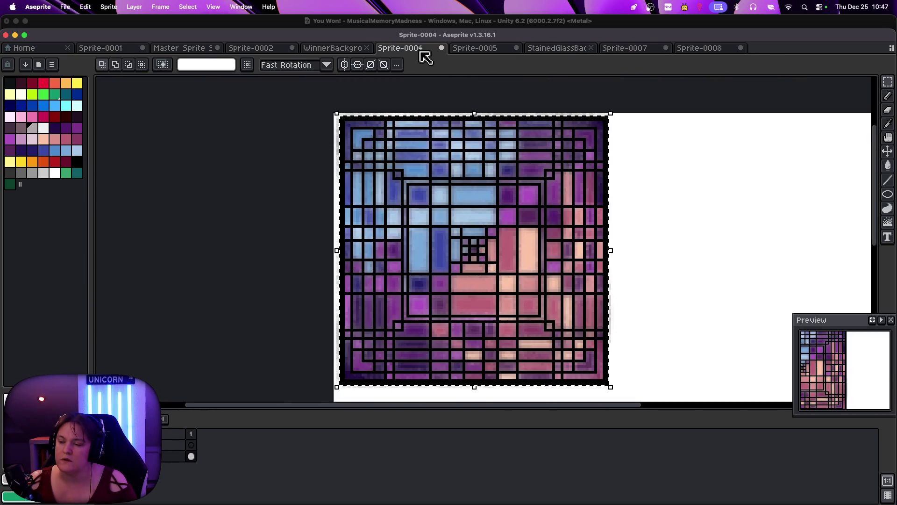
click(556, 51)
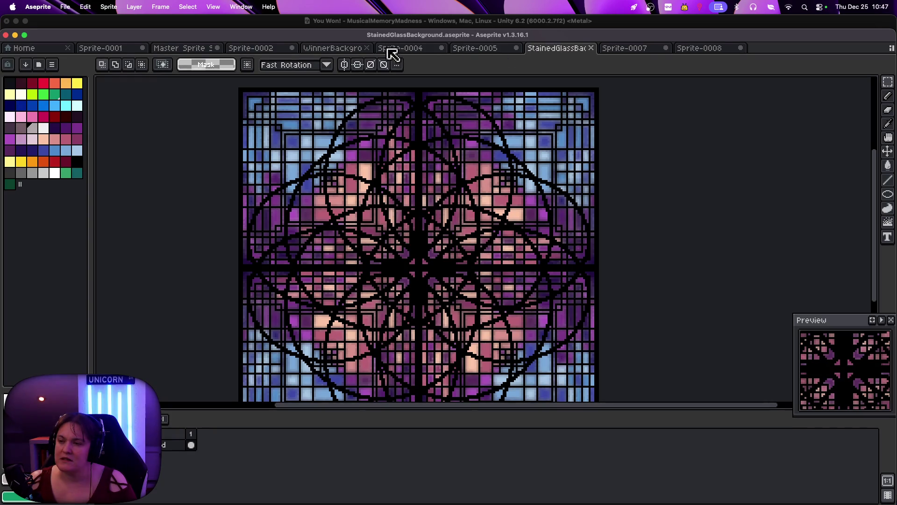
Review WinnerBackgroundTile, Sprite-0002, Master Sprite Sheet and Sprite-0001, then go to the Home page
click(350, 55)
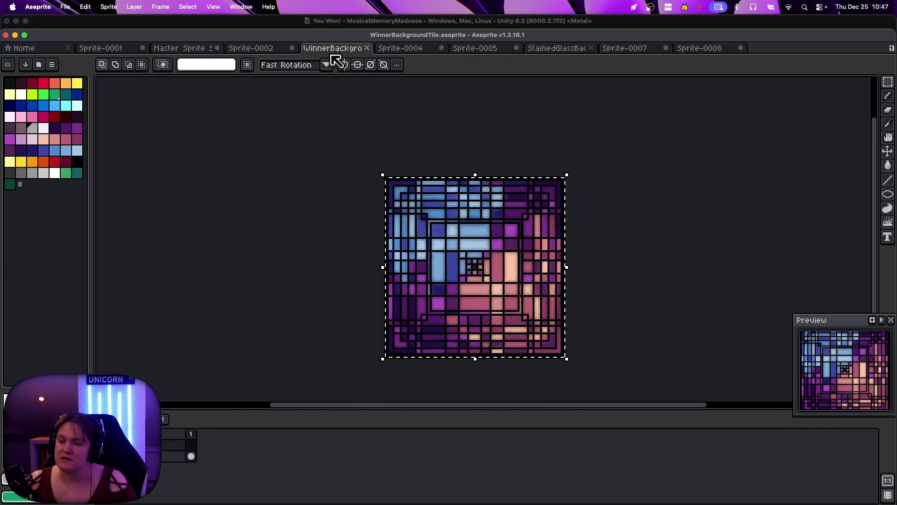
click(280, 51)
click(205, 50)
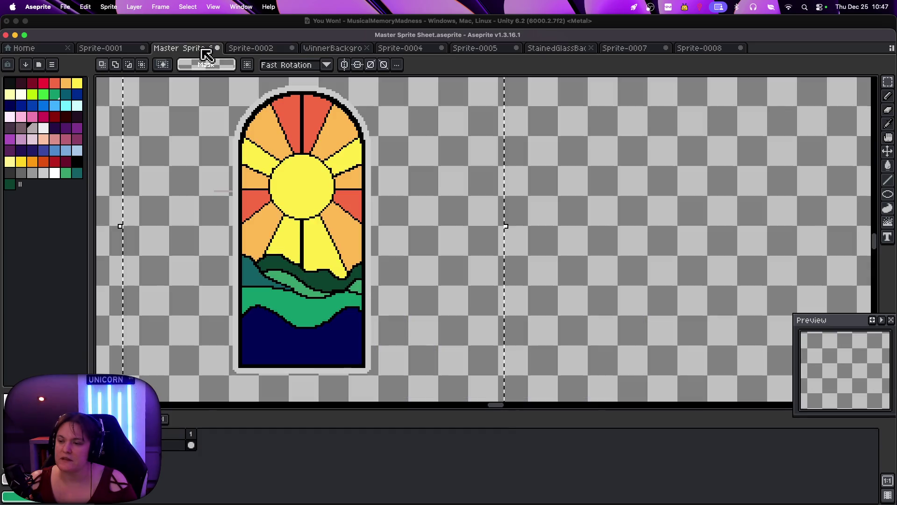
scroll(205, 112, down, 3)
scroll(200, 100, down, 1)
scroll(183, 91, up, 1)
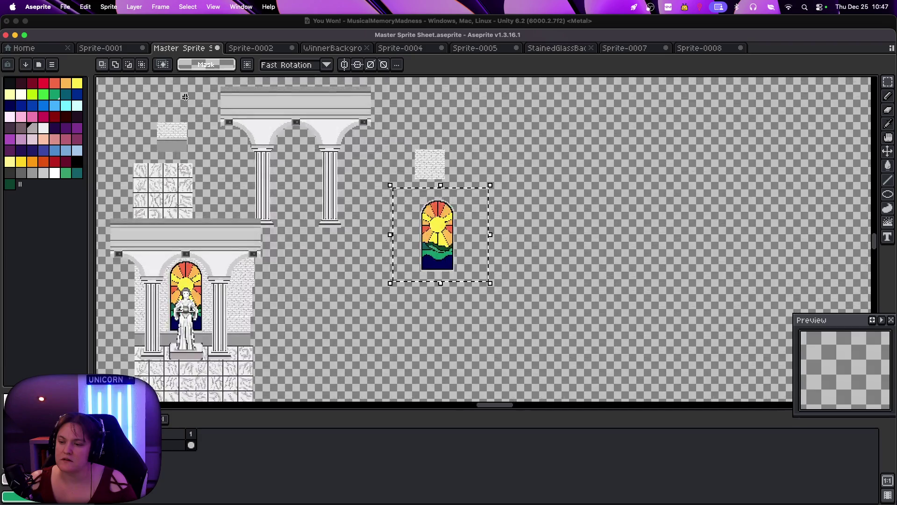
click(112, 49)
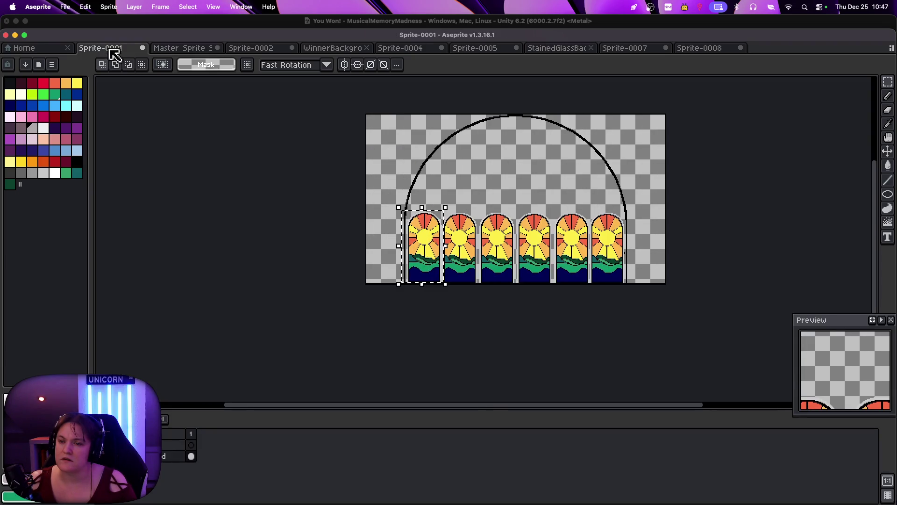
click(182, 51)
scroll(377, 226, up, 3)
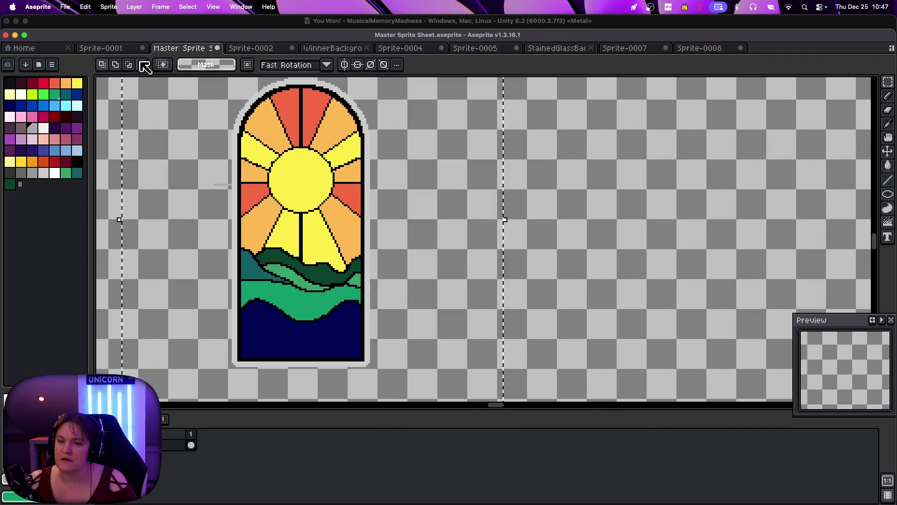
click(50, 48)
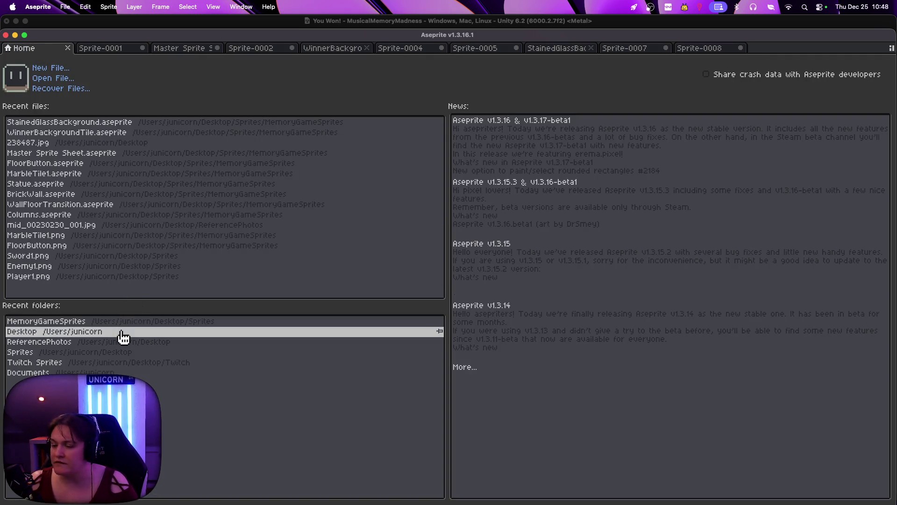
Browse for a sprite, previewing Statue, WallFloorTransition and WinnerBackgroundTile
click(102, 325)
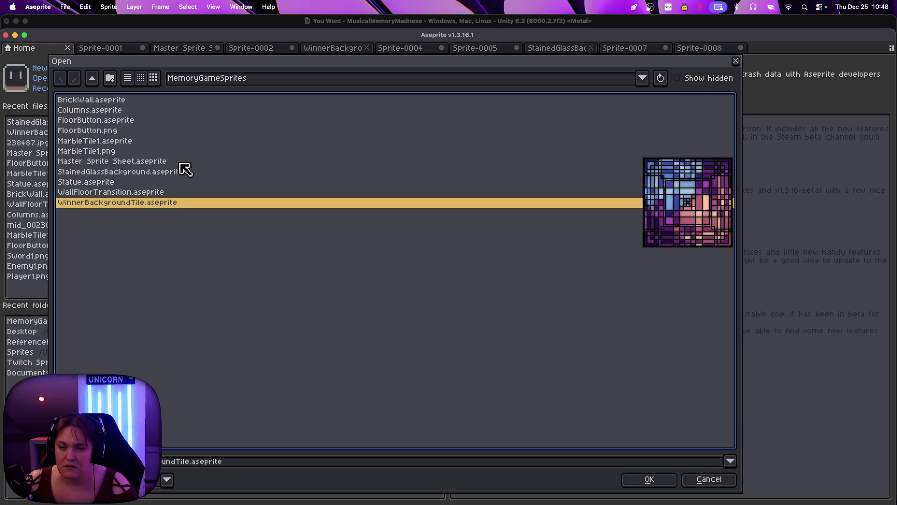
click(163, 183)
click(168, 193)
click(171, 200)
click(172, 192)
Close the file browser without opening anything and start a new sprite from Master Sprite Sheet
key(Up)
key(Up)
key(Up)
key(Up)
key(Up)
key(Up)
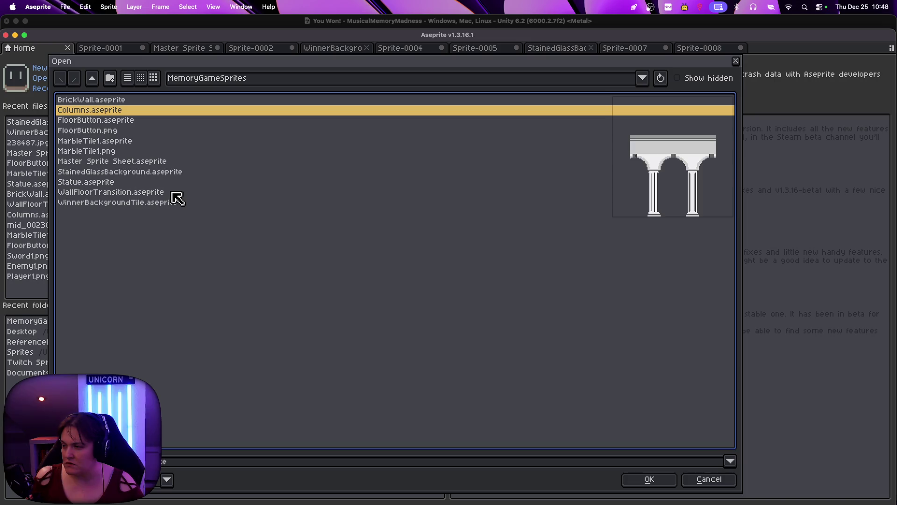
key(Up)
key(Down)
key(Down)
key(Down)
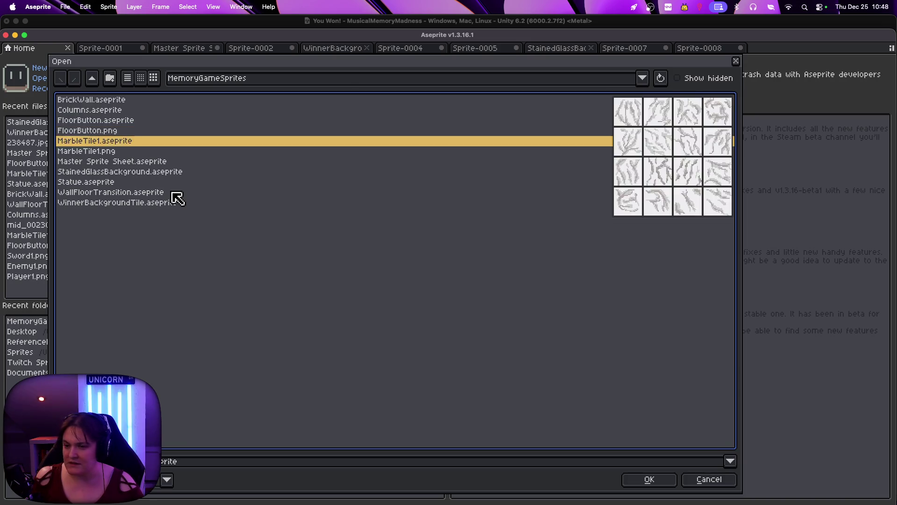
key(Escape)
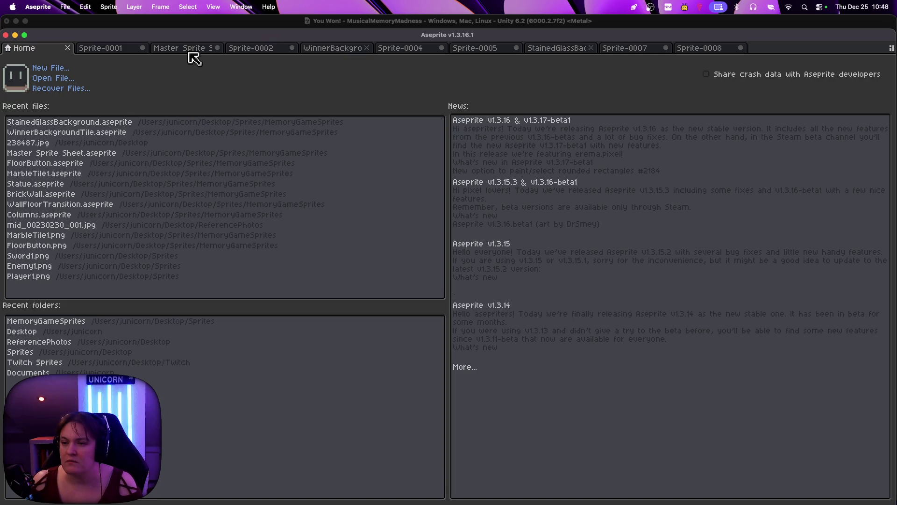
click(192, 53)
key(super+n)
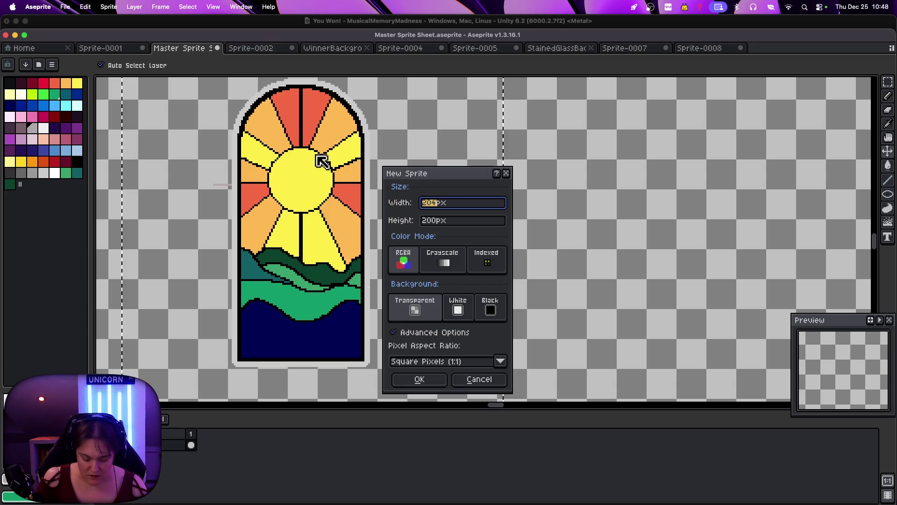
Create a 96×96 sprite and paste the window in with the sun centred
text(96)
key(Tab)
text(96)
key(Tab)
key(Return)
key(super+v)
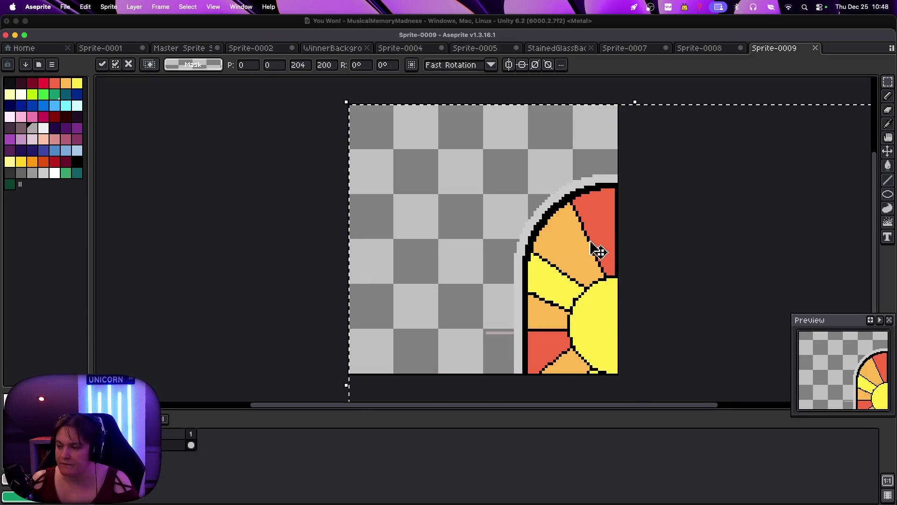
drag(595, 248, 461, 180)
Enlarge the canvas to 192×192 pixels
scroll(461, 187, down, 5)
scroll(462, 188, up, 3)
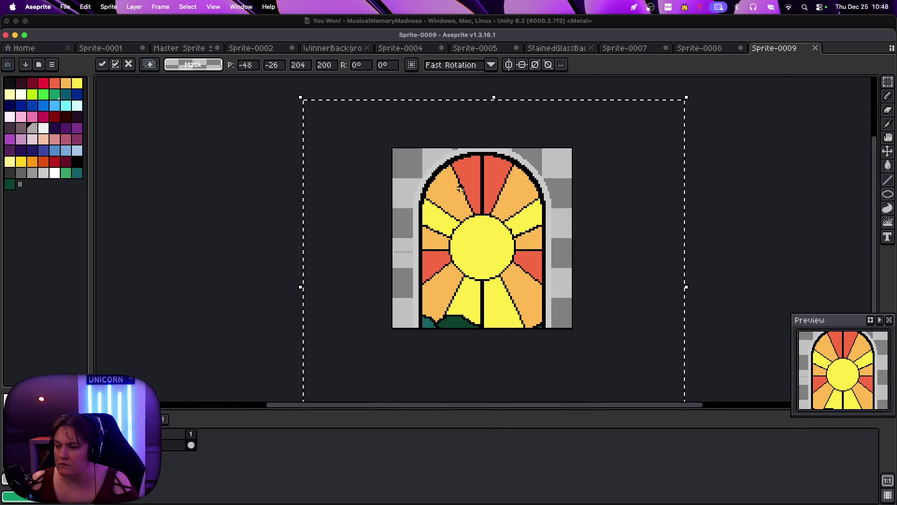
scroll(461, 188, down, 2)
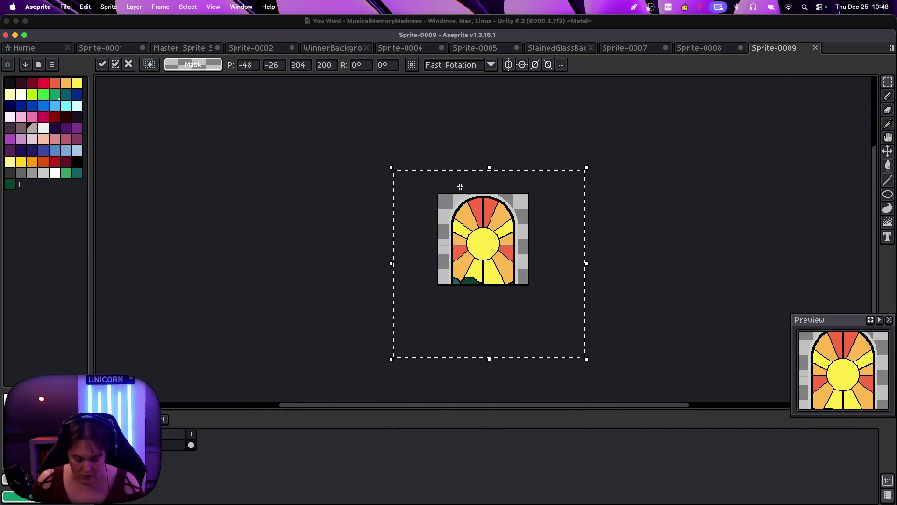
key(super+alt+c)
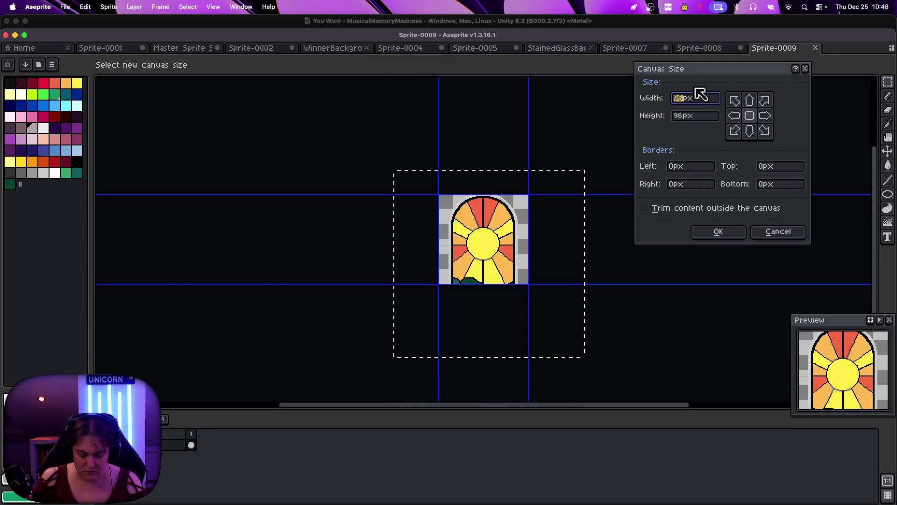
text(192)
key(Tab)
text(192)
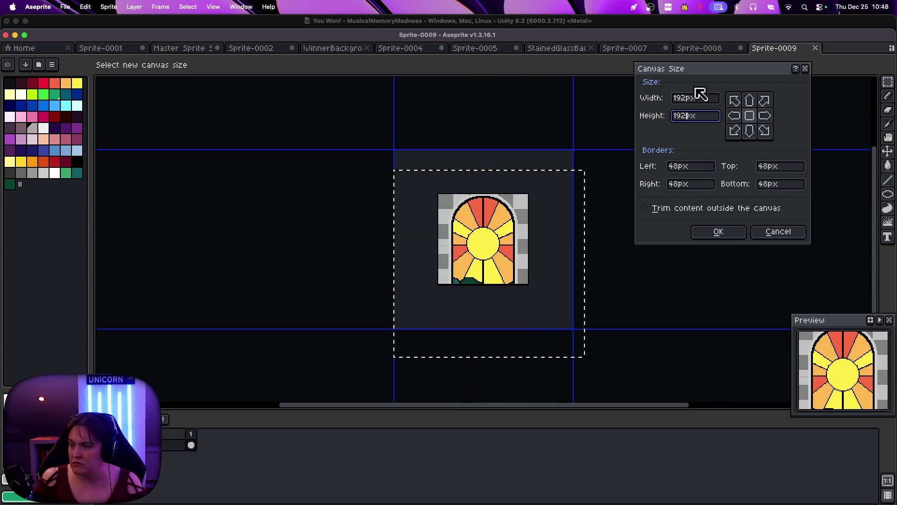
click(728, 232)
Paste the full stained-glass window onto the enlarged canvas and commit it in place
key(super+v)
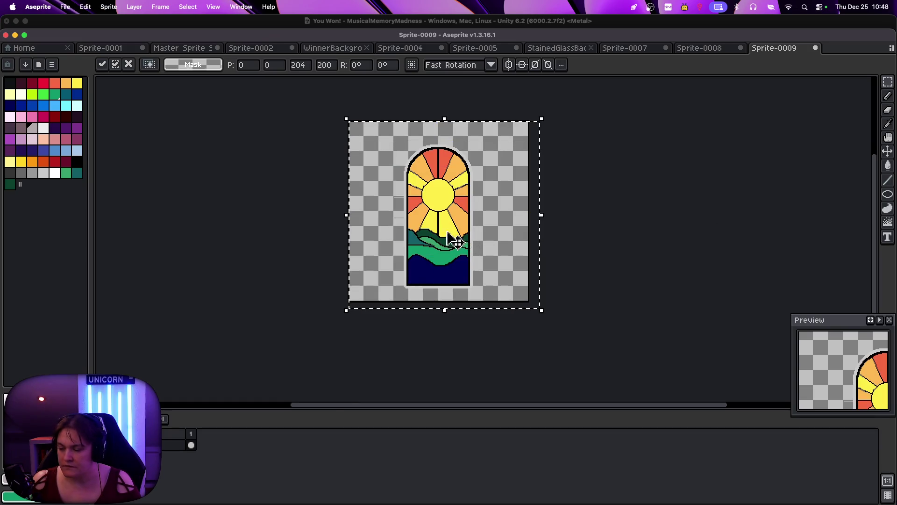
scroll(439, 234, up, 2)
key(Return)
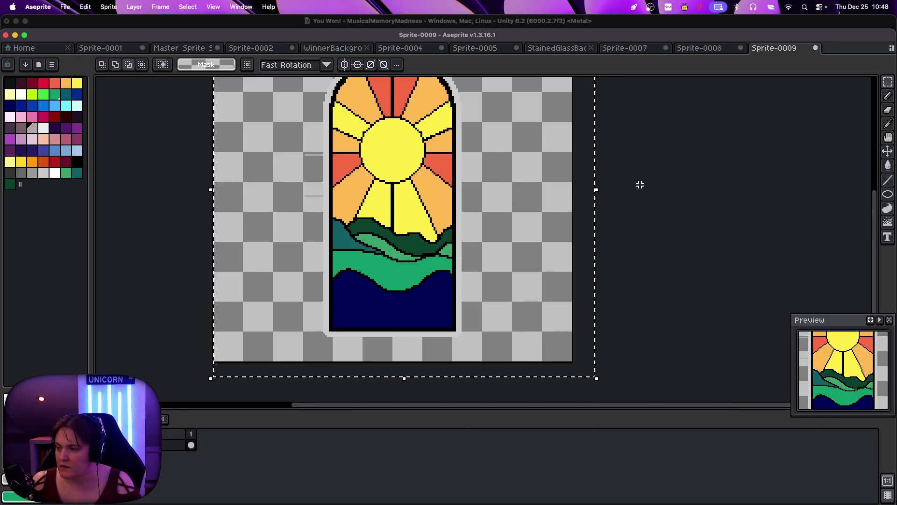
drag(836, 323, 800, 305)
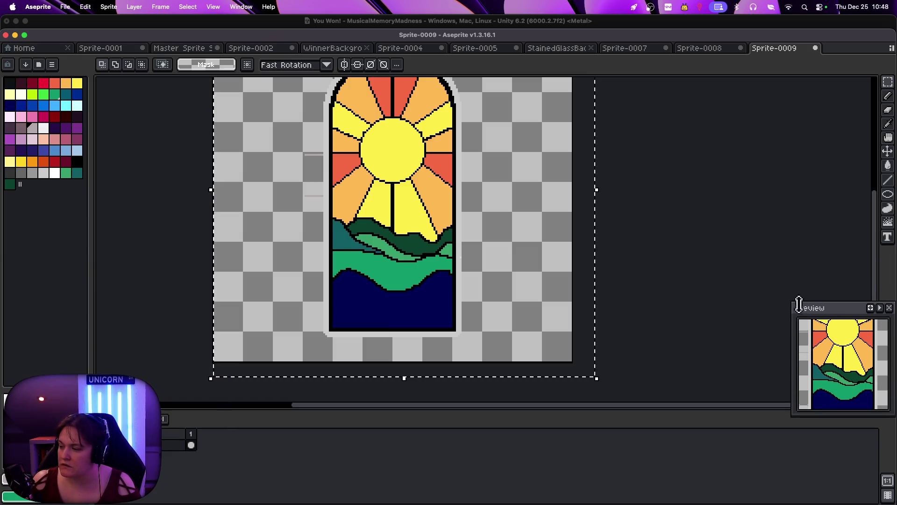
drag(874, 217, 874, 200)
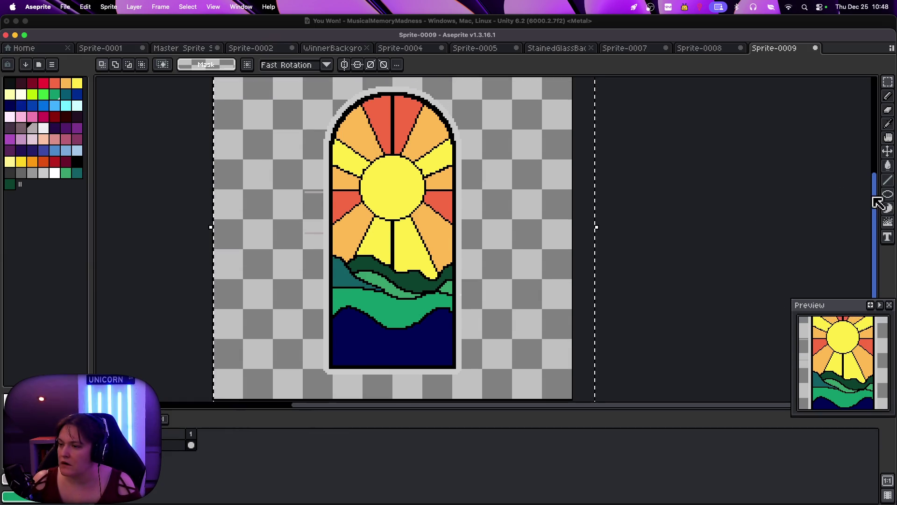
click(873, 81)
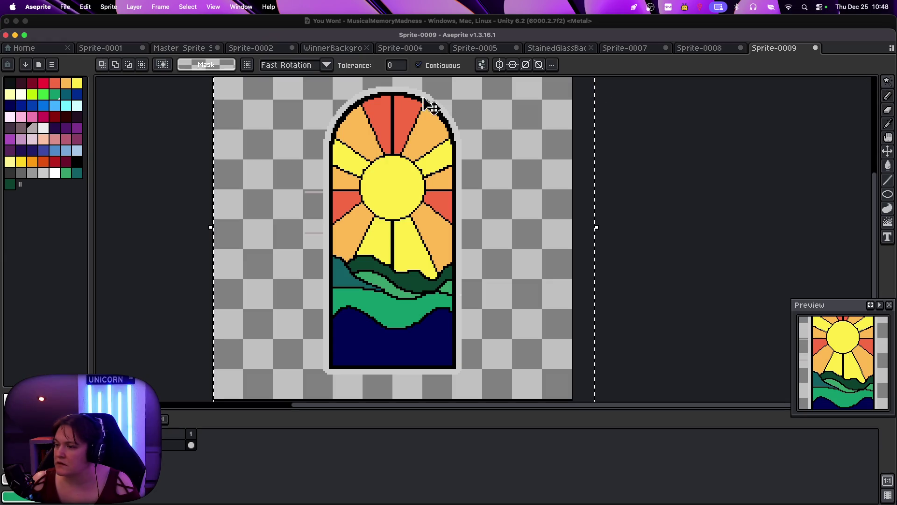
With a small red pencil brush, stamp plus sparkles in the top and side red panes
click(43, 83)
click(889, 97)
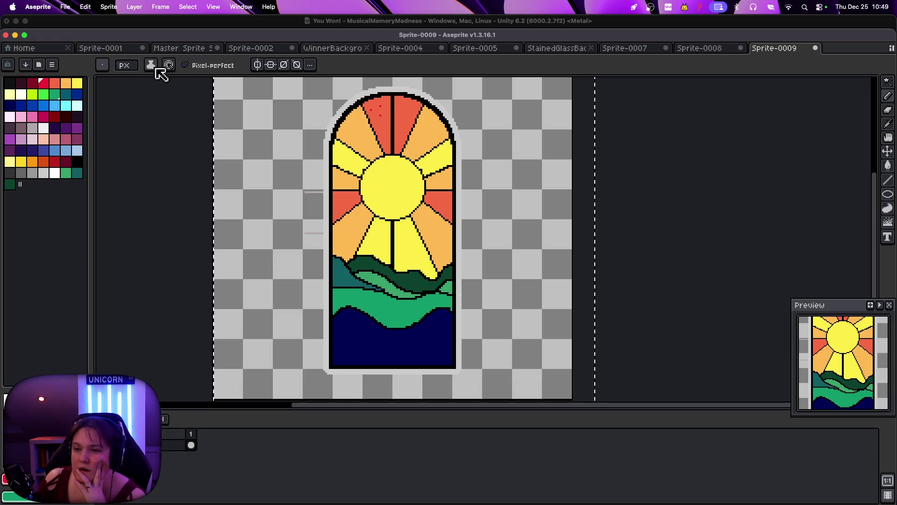
click(102, 65)
key(plus)
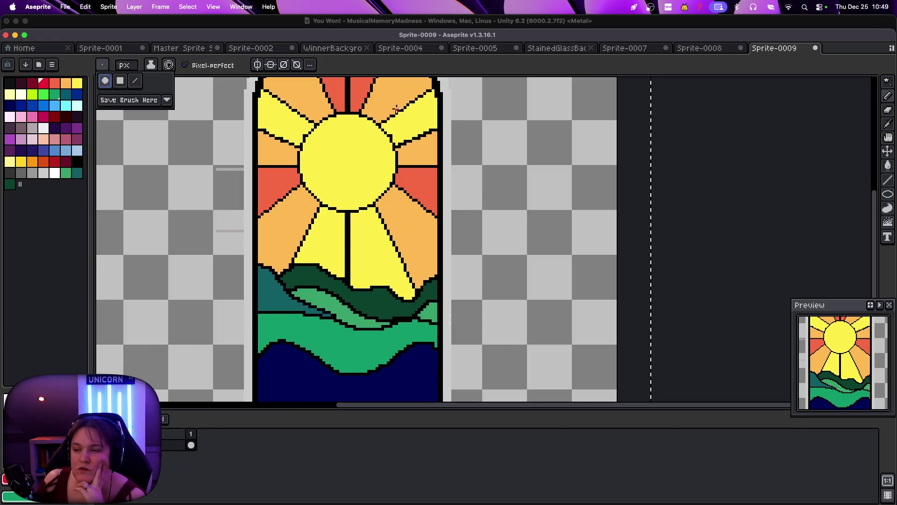
scroll(313, 197, up, 5)
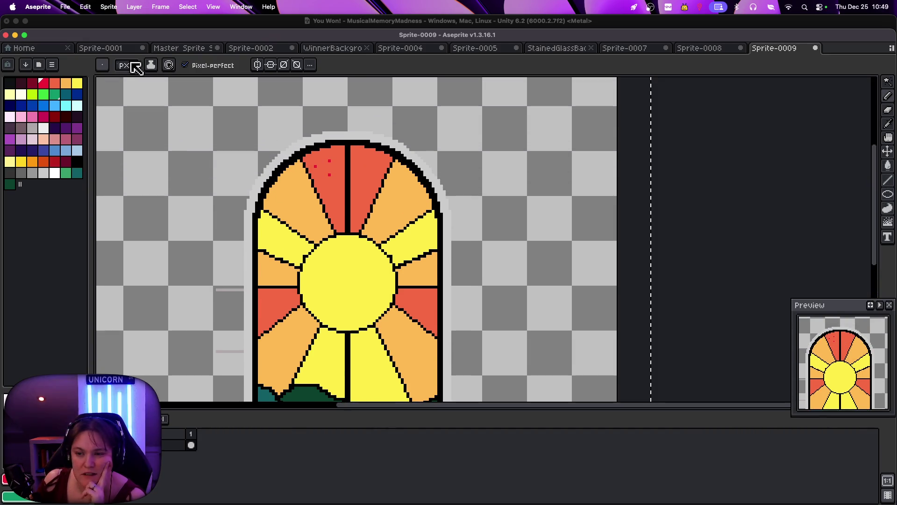
scroll(130, 66, up, 4)
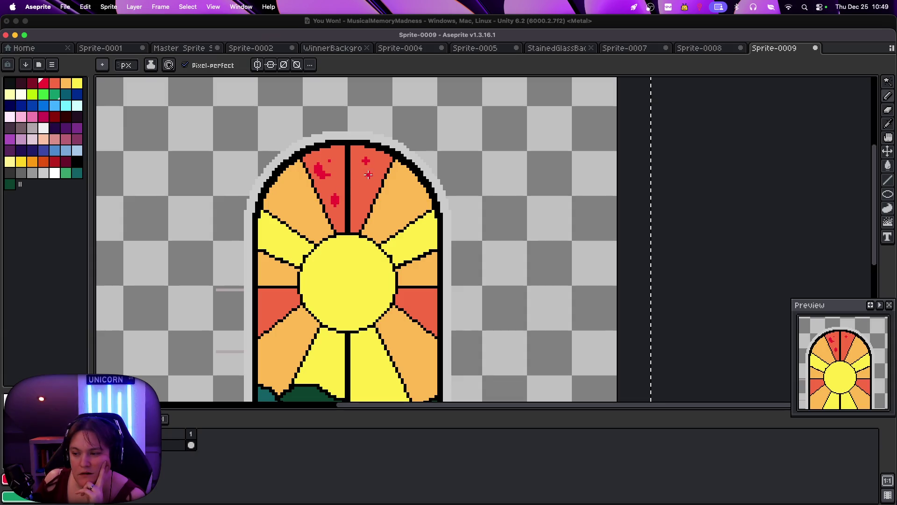
click(359, 203)
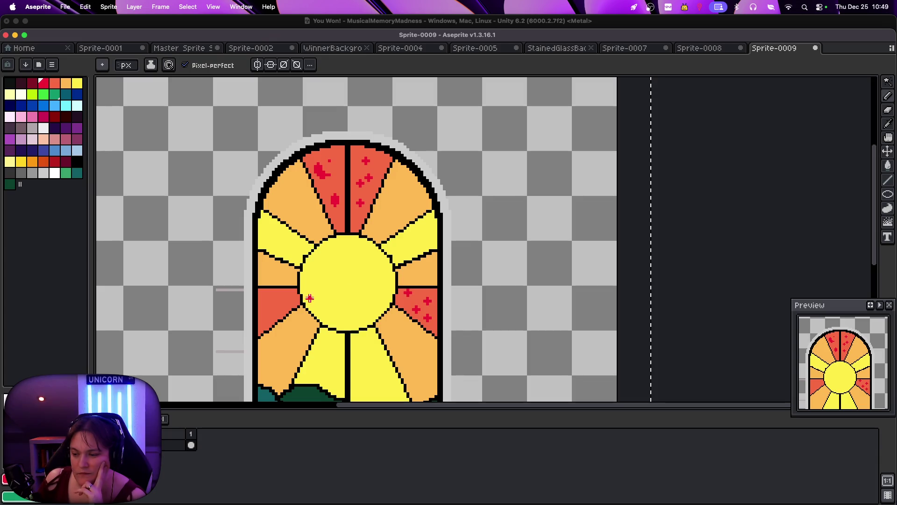
click(264, 298)
click(279, 298)
click(265, 315)
click(279, 308)
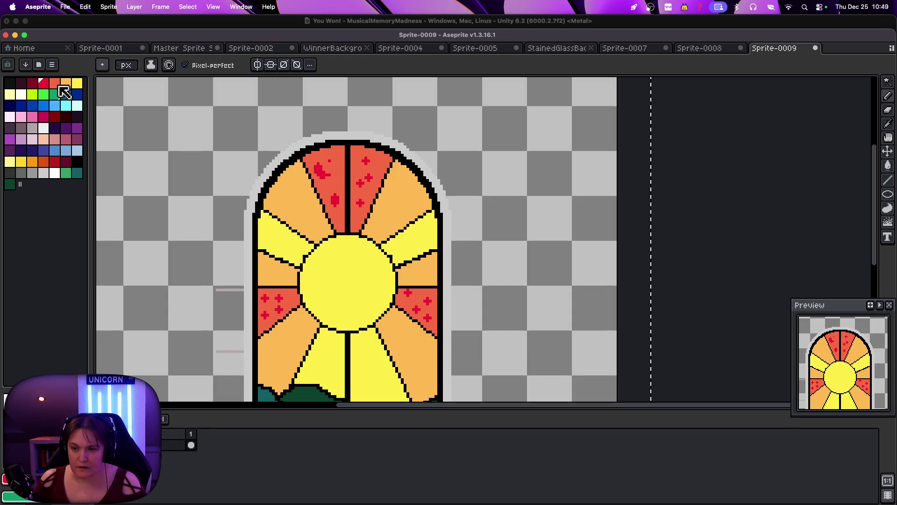
Stamp orange-red plus sparkles into the orange sun-ray panes
click(56, 84)
click(264, 266)
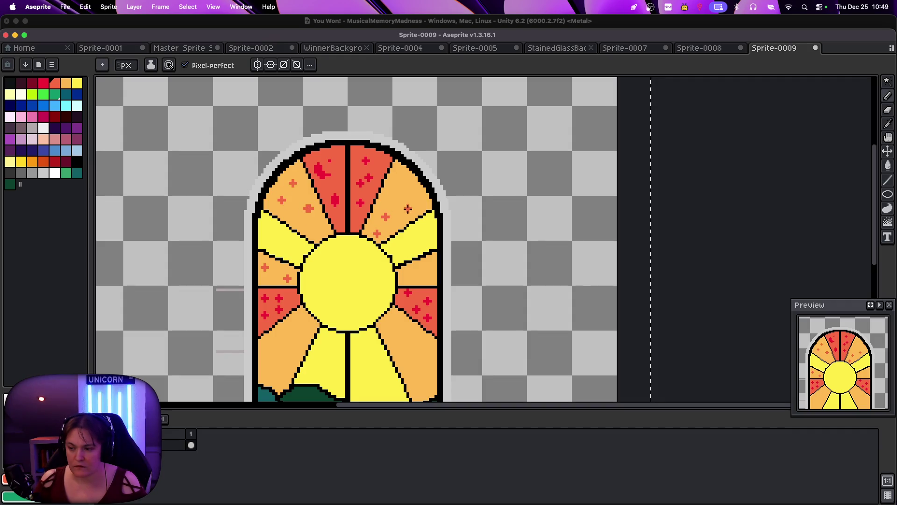
click(416, 352)
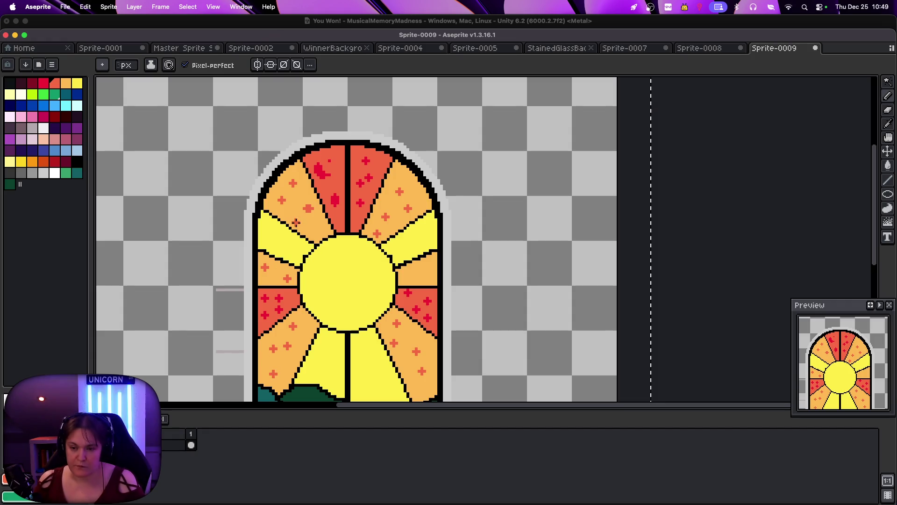
click(67, 84)
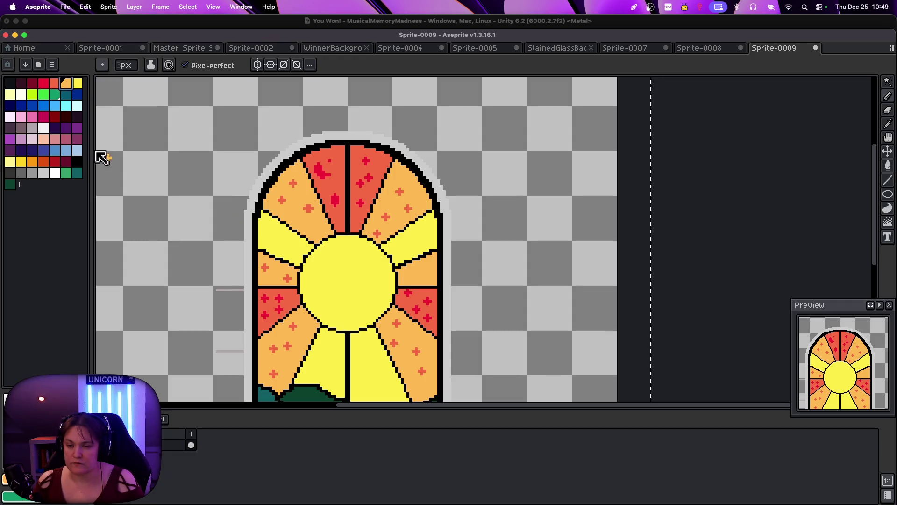
Stamp pale yellow sparkles on the yellow ray panes and orange sparkles on the sun
click(9, 94)
click(268, 226)
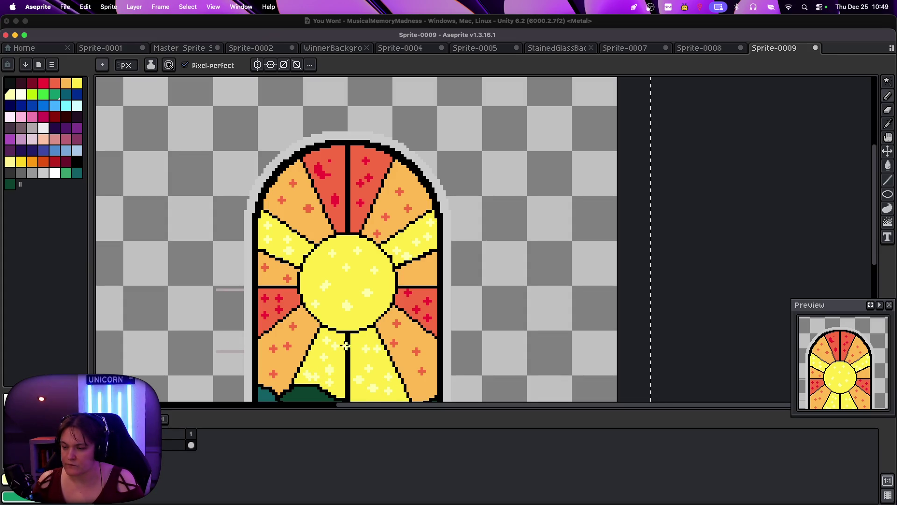
click(68, 86)
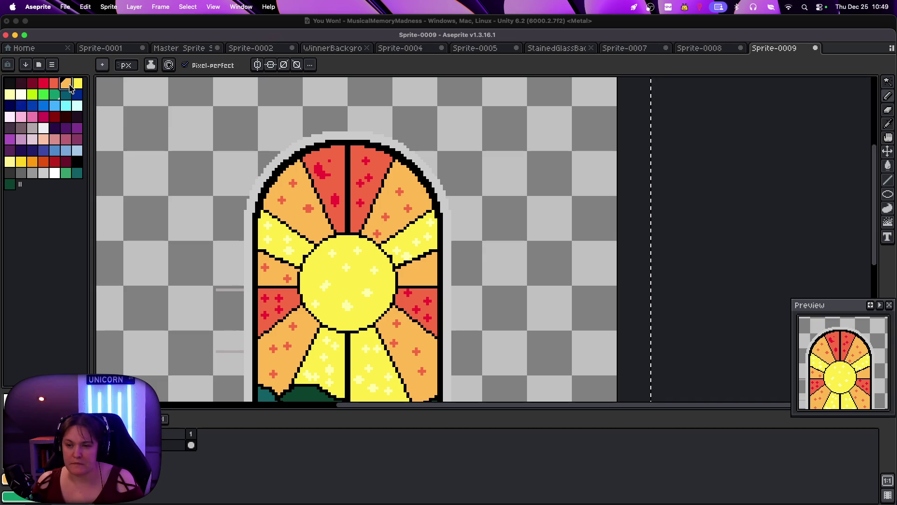
click(374, 276)
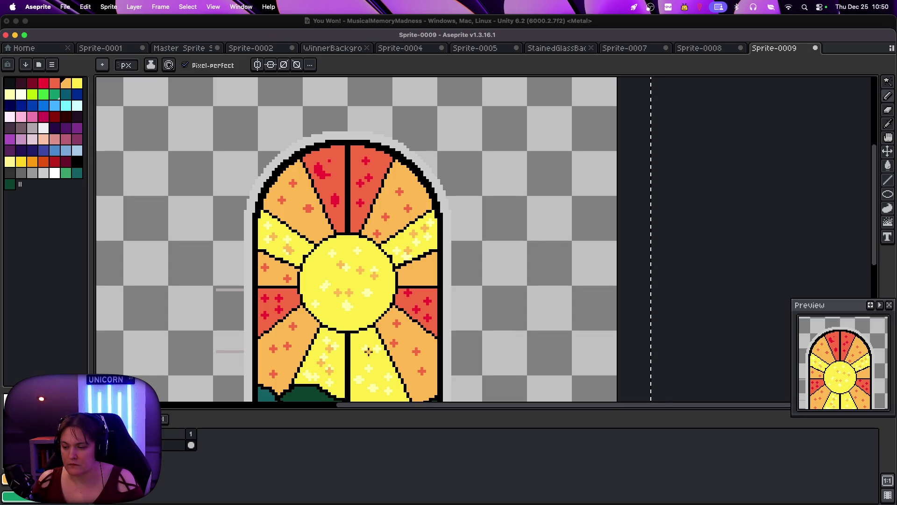
drag(874, 247, 876, 322)
click(43, 94)
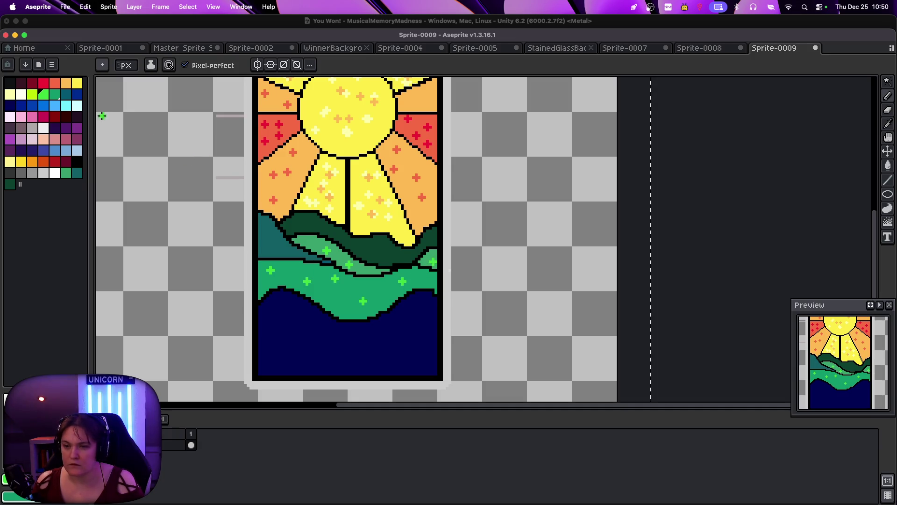
Stamp green and teal sparkles on the teal and dark green hills, and indigo ones on the navy base
click(65, 94)
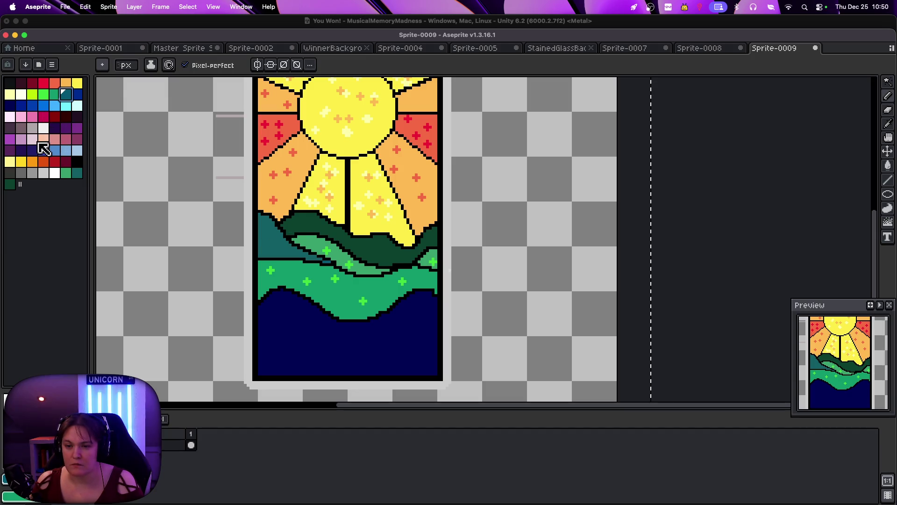
click(66, 174)
click(267, 225)
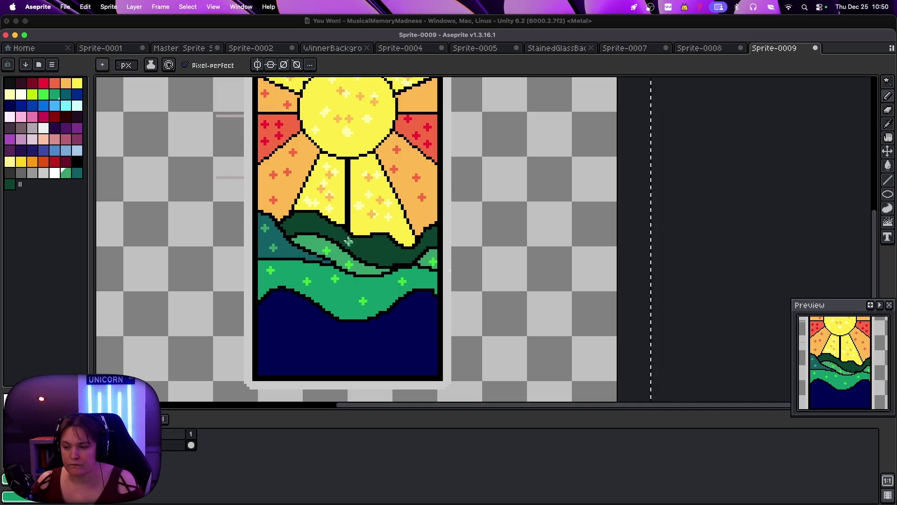
click(278, 242)
click(77, 172)
click(296, 225)
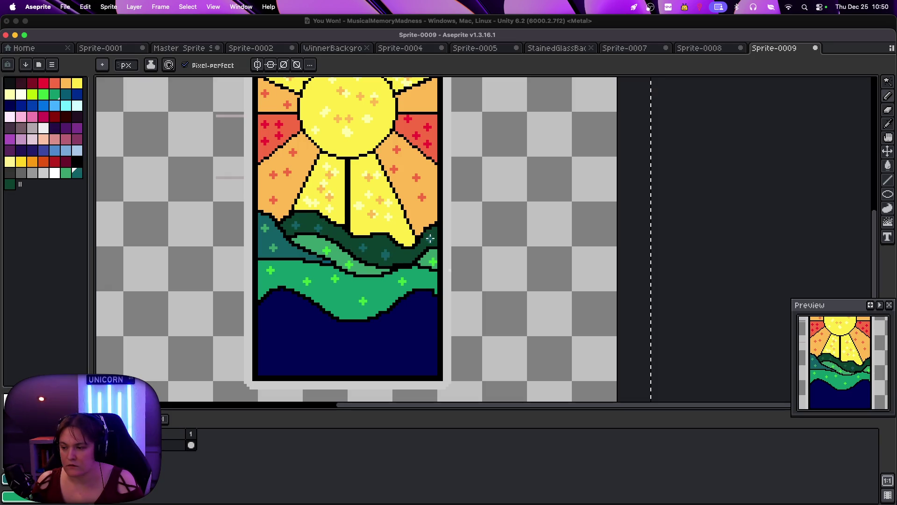
click(57, 151)
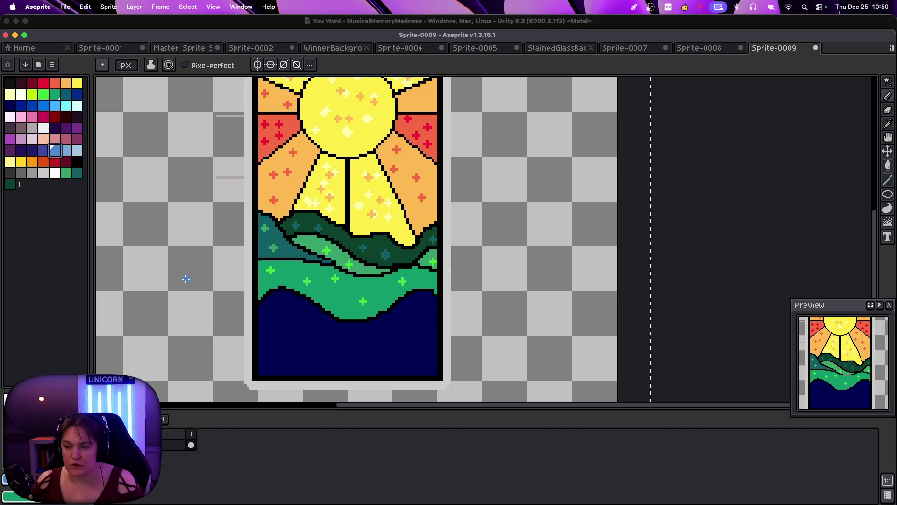
click(43, 149)
click(273, 319)
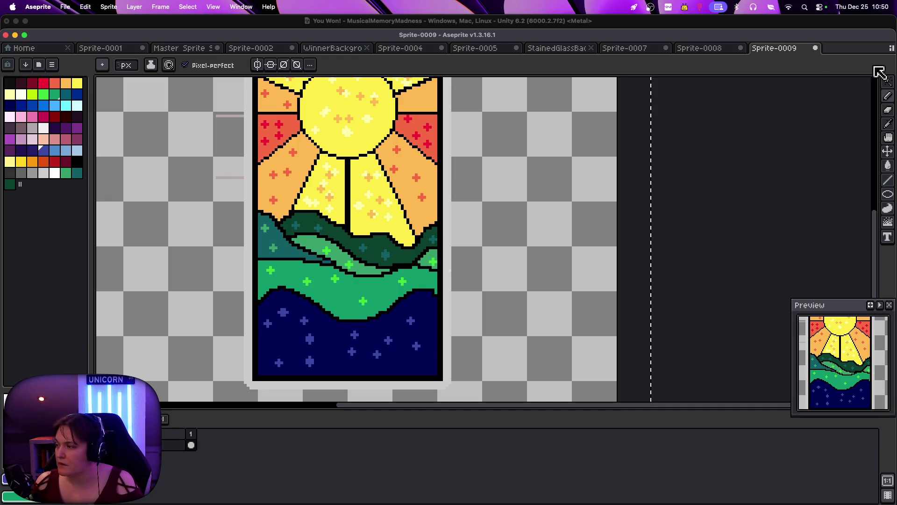
click(887, 81)
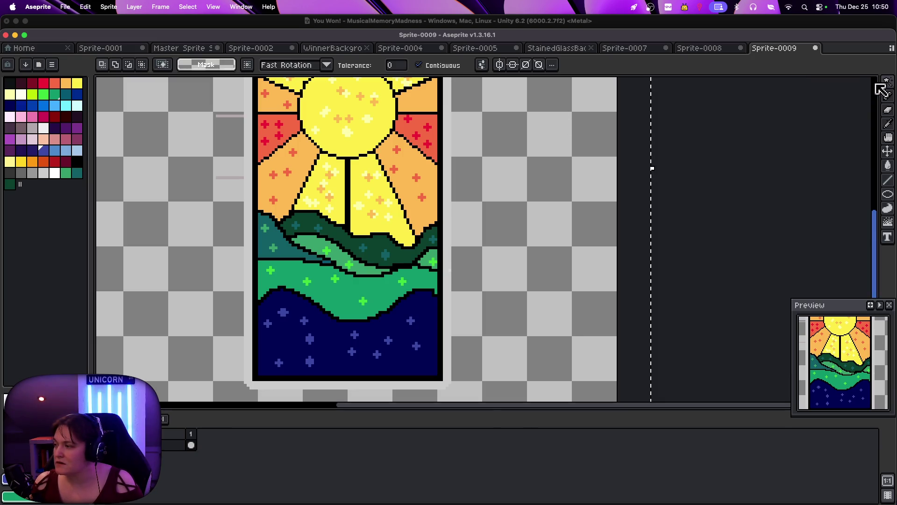
Magic Wand the grey frame and black lead lines and cut them out of the art
click(683, 172)
click(450, 169)
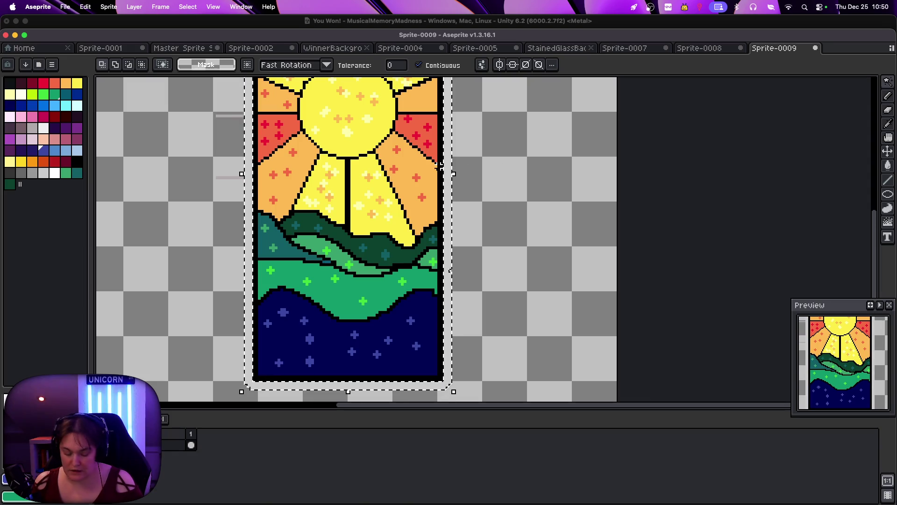
shift+click(441, 163)
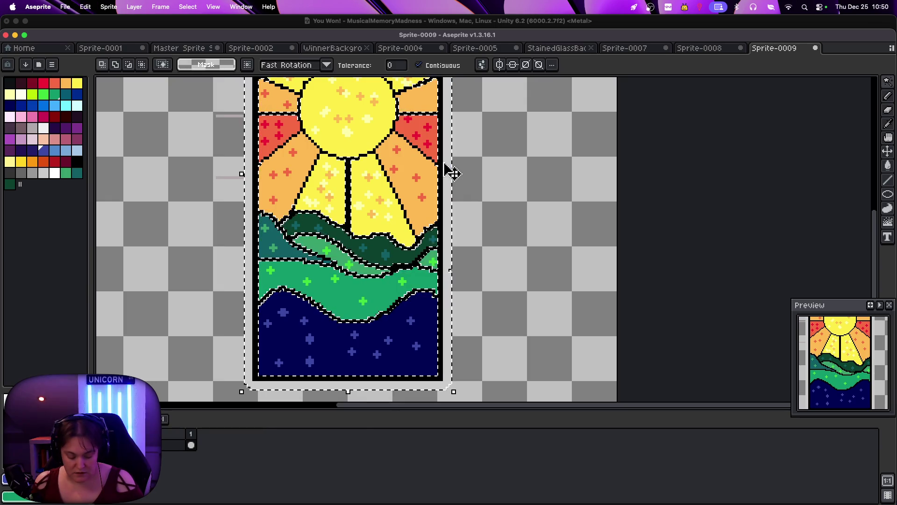
key(Delete)
scroll(481, 161, down, 3)
scroll(481, 156, up, 3)
scroll(484, 166, down, 1)
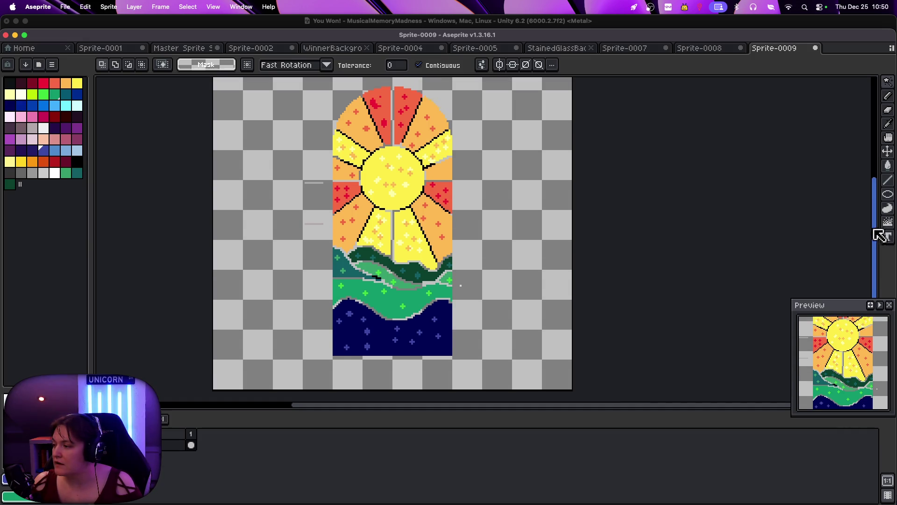
scroll(883, 234, up, 1)
Wash a faint jumble at about 5% opacity over the window panes
click(888, 208)
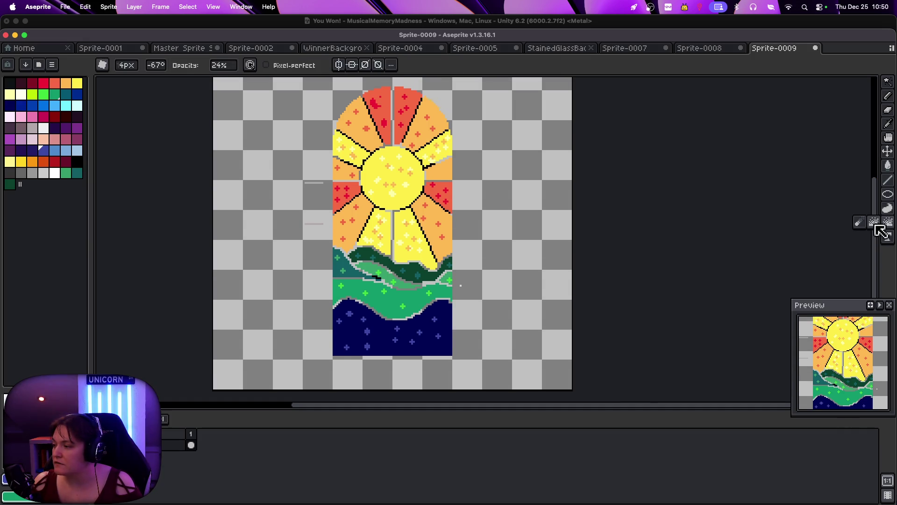
click(213, 68)
mouse_move(217, 68)
mouse_down()
mouse_move(229, 83)
mouse_move(221, 80)
mouse_up()
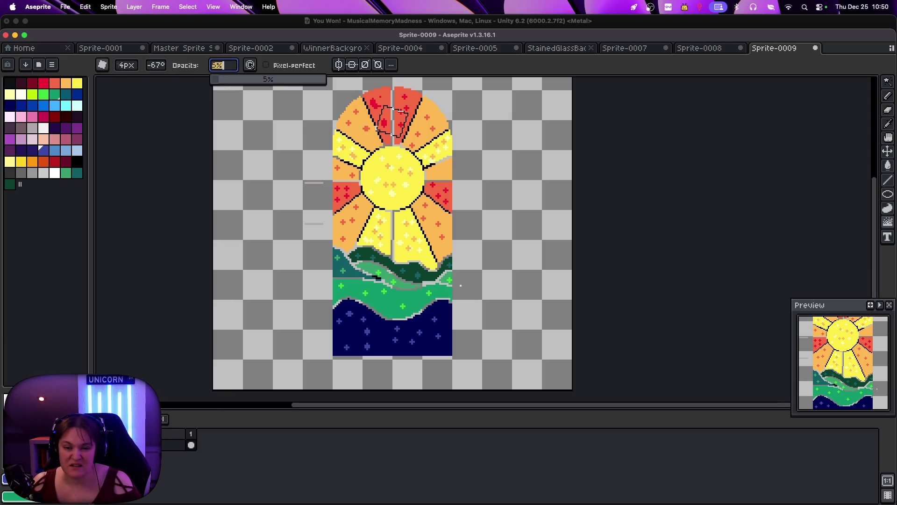
mouse_move(421, 123)
mouse_down()
mouse_move(411, 104)
mouse_move(428, 136)
mouse_move(416, 182)
mouse_move(447, 217)
mouse_move(437, 240)
mouse_move(425, 206)
mouse_move(431, 259)
mouse_move(371, 288)
mouse_move(315, 340)
mouse_move(365, 304)
mouse_move(396, 181)
mouse_move(343, 87)
mouse_move(387, 160)
mouse_move(438, 216)
mouse_move(472, 160)
mouse_move(325, 185)
mouse_move(303, 237)
mouse_move(320, 224)
mouse_move(261, 230)
mouse_move(463, 246)
mouse_move(221, 257)
mouse_move(466, 350)
mouse_move(385, 331)
mouse_move(282, 260)
mouse_move(428, 230)
mouse_up()
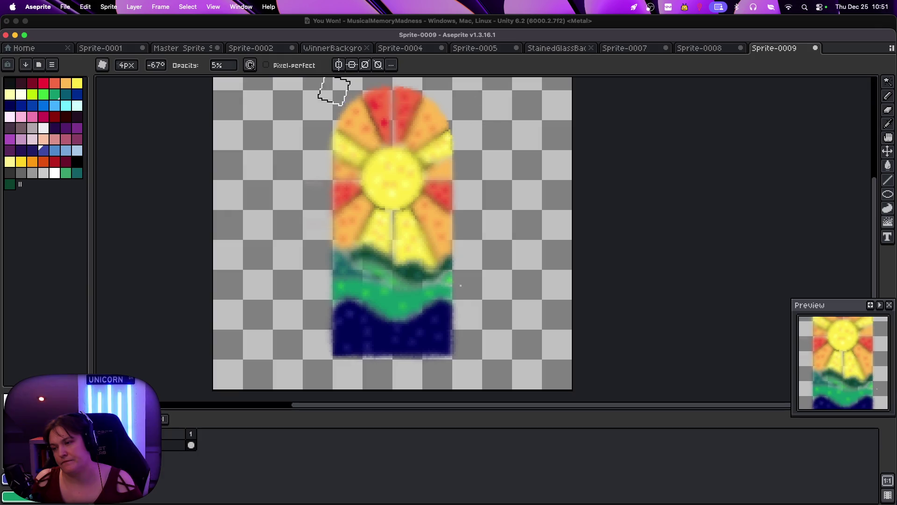
Paste the black lead lines back over the window and commit them
click(869, 222)
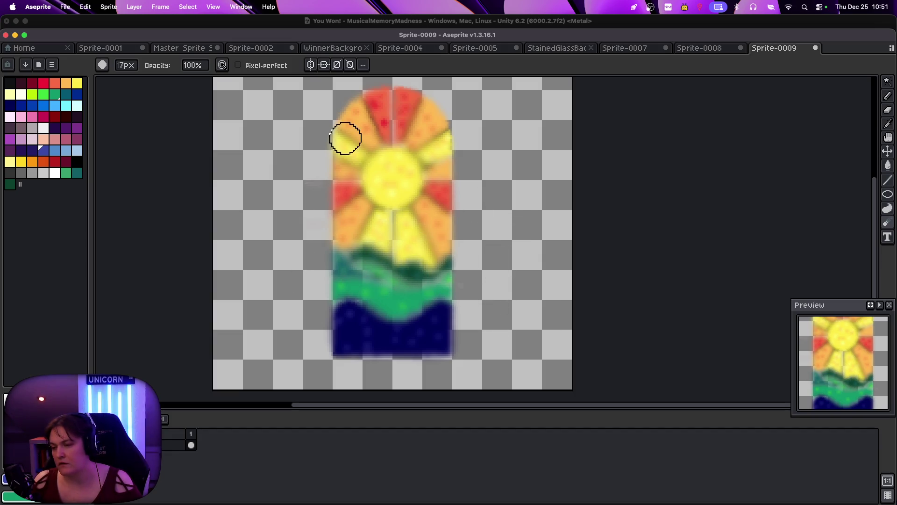
key(v)
key(super+space)
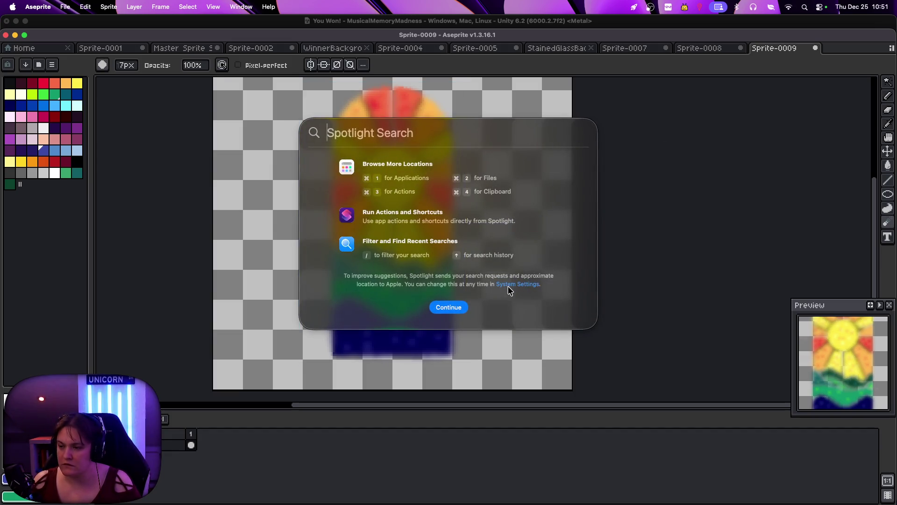
key(super+space)
key(cmd+v)
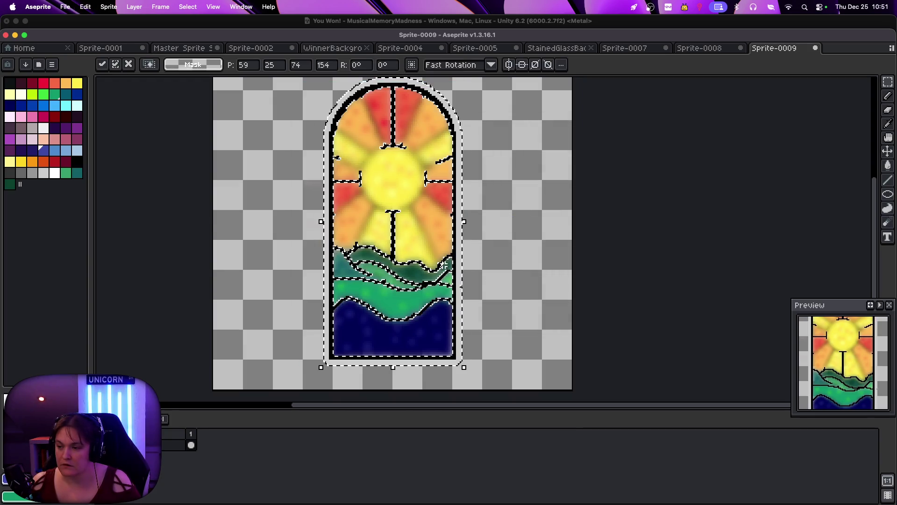
scroll(491, 293, up, 1)
scroll(489, 263, down, 1)
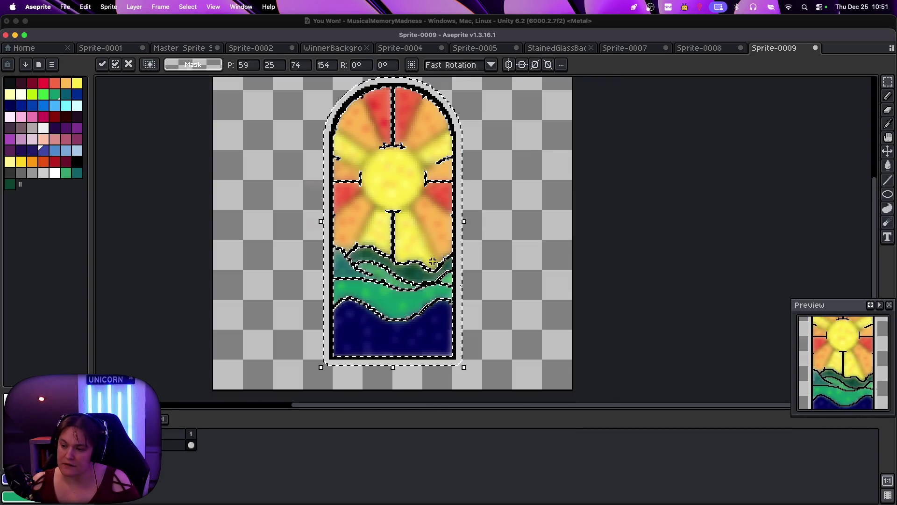
key(super+d)
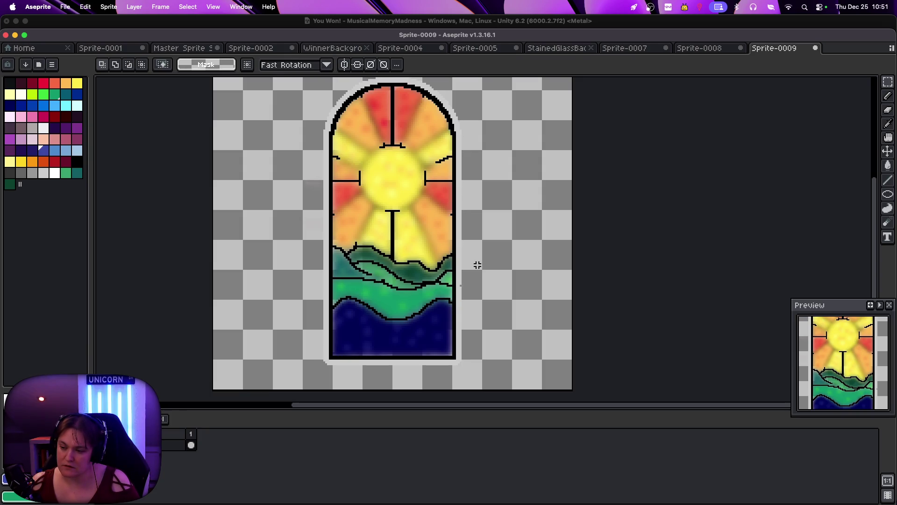
Undo the jumbled softening and paste the lead lines back over the crisp panes
key(v)
key(super+z)
key(super+z)
key(super+z)
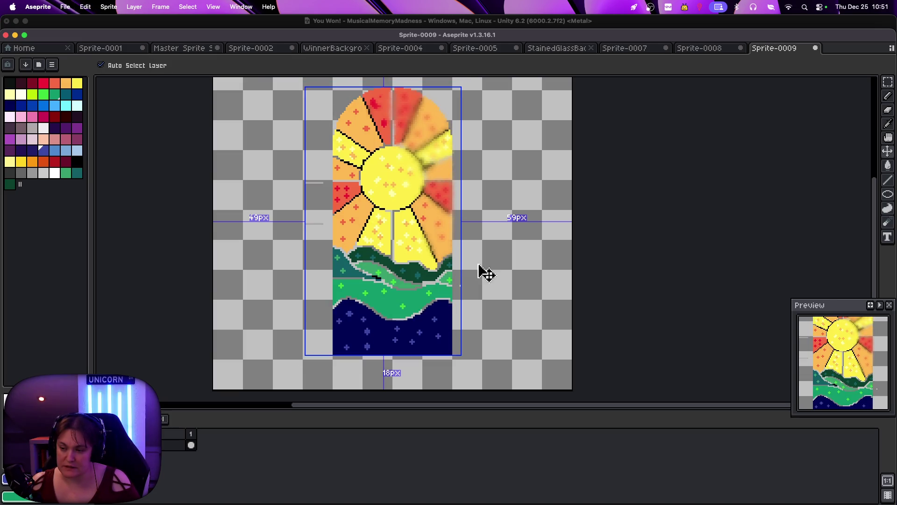
key(super+z)
key(super+v)
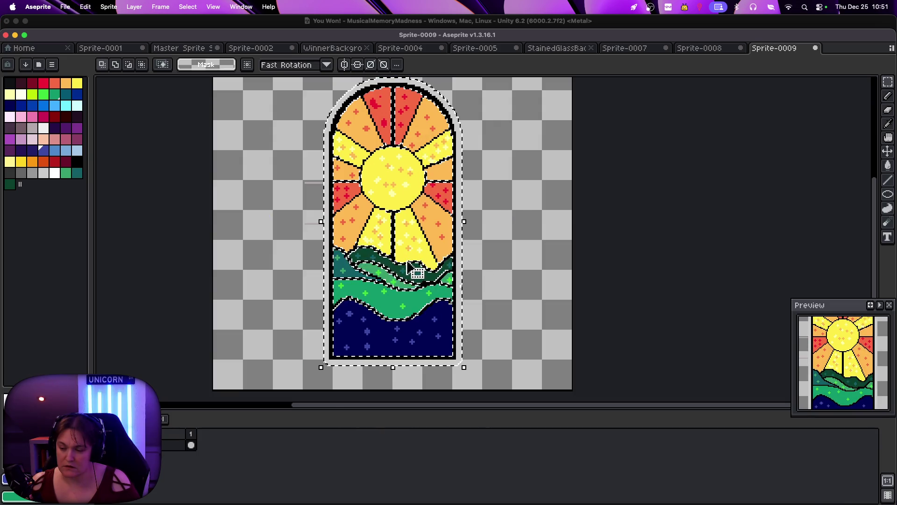
scroll(409, 262, up, 2)
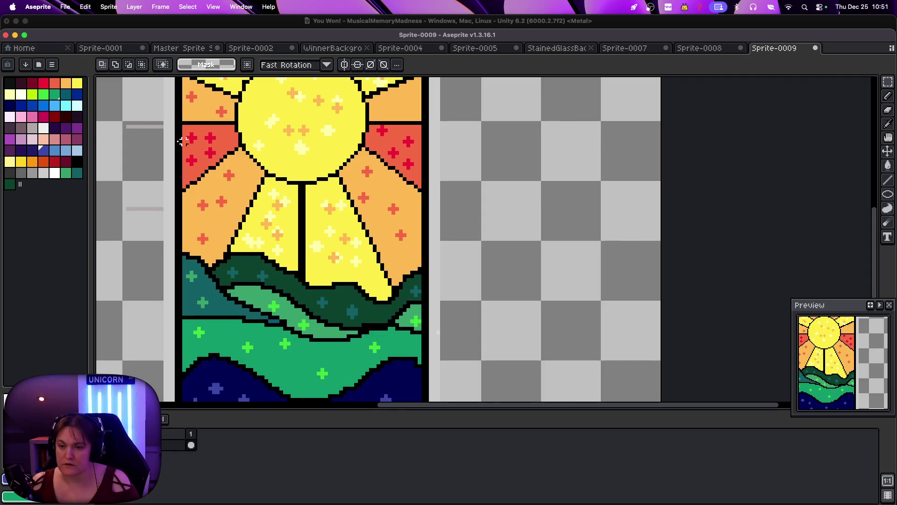
Set the Blur tool to a 5px brush and blur the light crosses in the sun
click(887, 222)
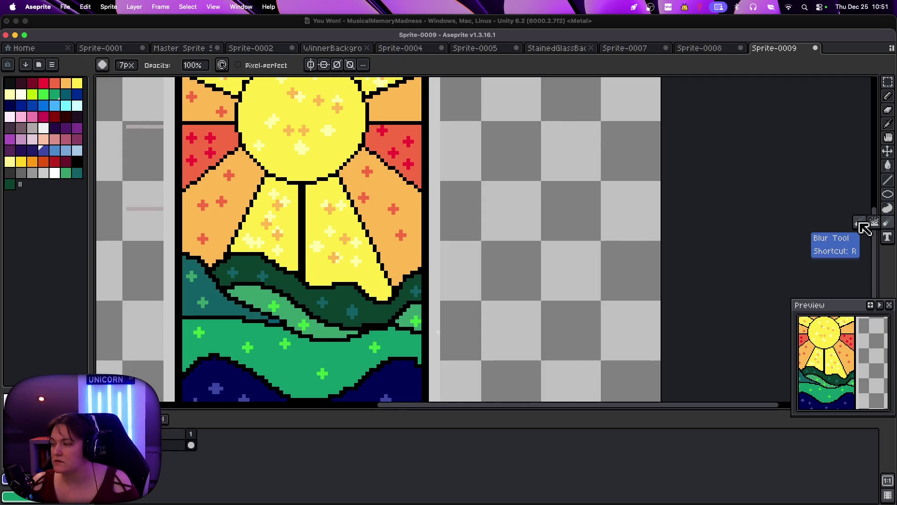
click(863, 228)
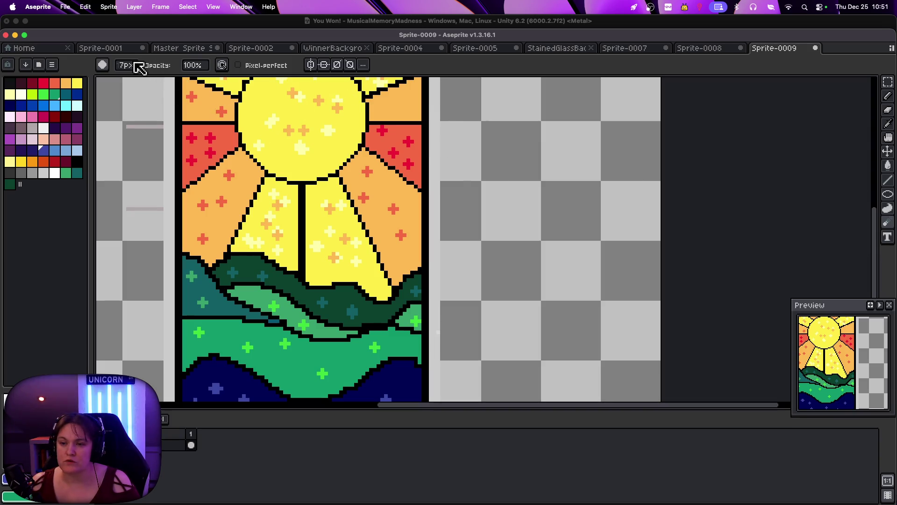
scroll(129, 70, down, 2)
mouse_move(307, 148)
mouse_down()
mouse_move(307, 137)
mouse_move(333, 126)
mouse_move(315, 97)
mouse_up()
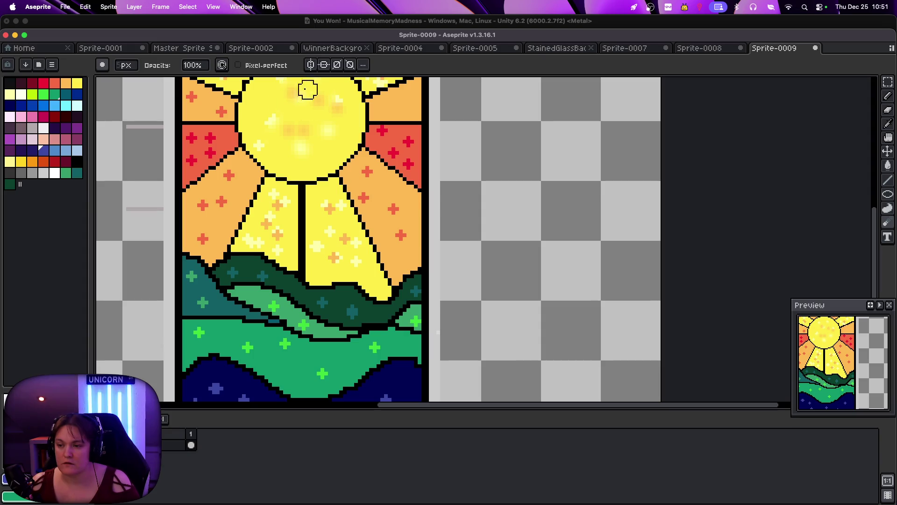
drag(346, 123, 334, 89)
drag(875, 212, 875, 172)
drag(273, 212, 281, 293)
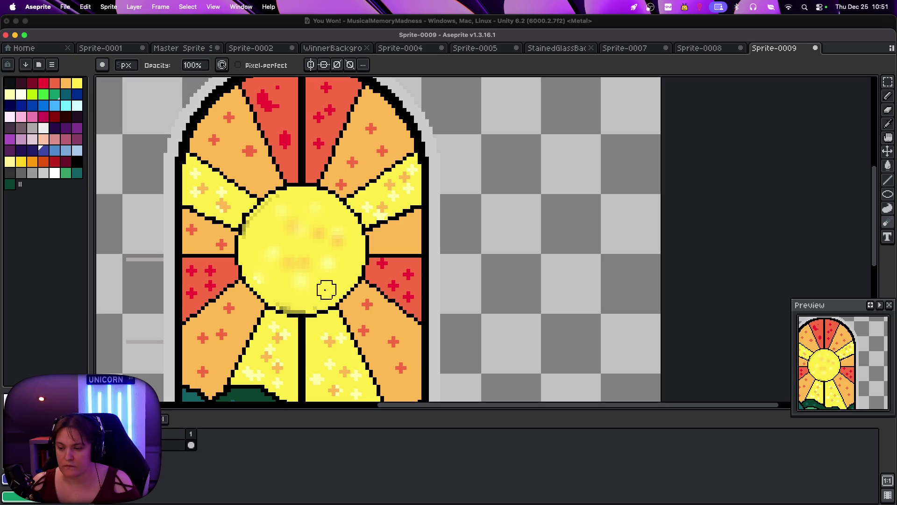
Blur the crosses in every red, orange and yellow ray pane around the sun
mouse_move(316, 207)
mouse_down()
mouse_move(378, 142)
mouse_move(366, 125)
mouse_move(405, 177)
mouse_move(382, 203)
mouse_up()
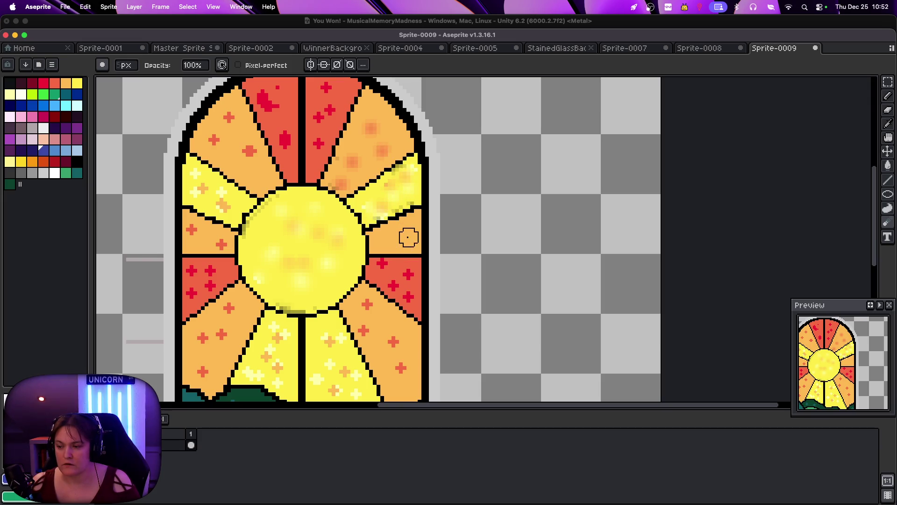
mouse_move(400, 279)
mouse_down()
mouse_move(384, 271)
mouse_move(409, 296)
mouse_up()
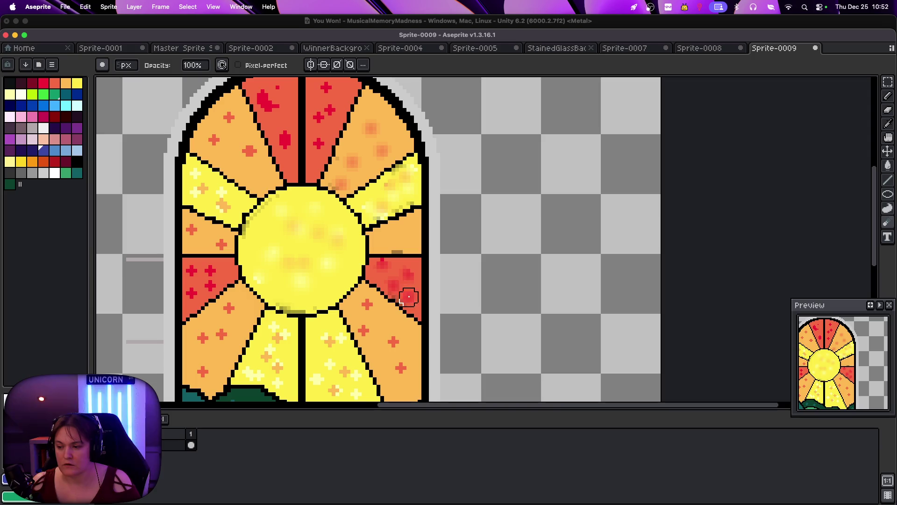
mouse_move(371, 325)
mouse_down()
mouse_move(397, 350)
mouse_move(402, 370)
mouse_up()
drag(330, 341, 345, 380)
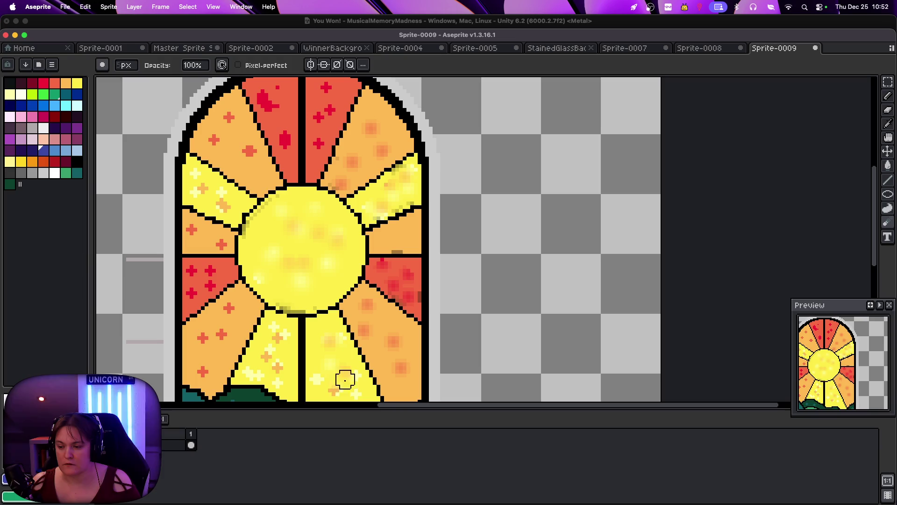
mouse_move(287, 375)
mouse_down()
mouse_move(280, 346)
mouse_move(259, 357)
mouse_up()
mouse_move(236, 319)
mouse_down()
mouse_move(225, 315)
mouse_move(207, 360)
mouse_up()
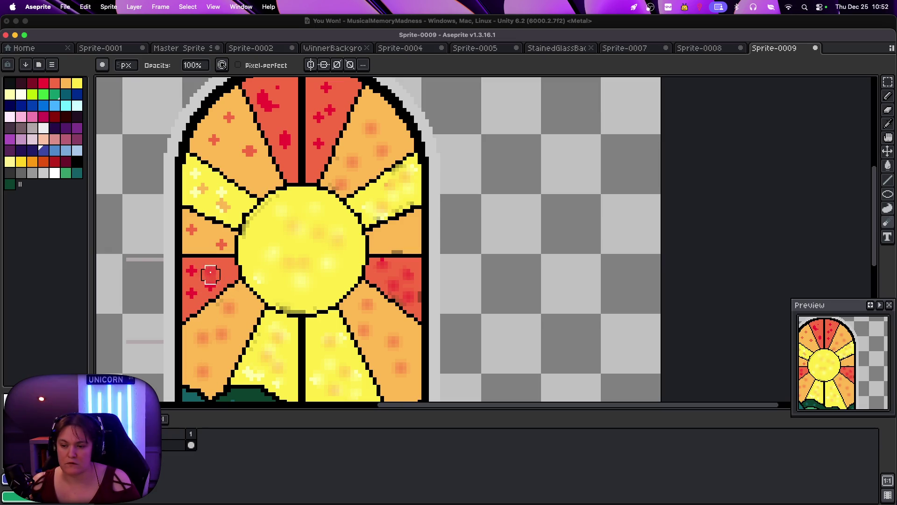
drag(199, 277, 207, 281)
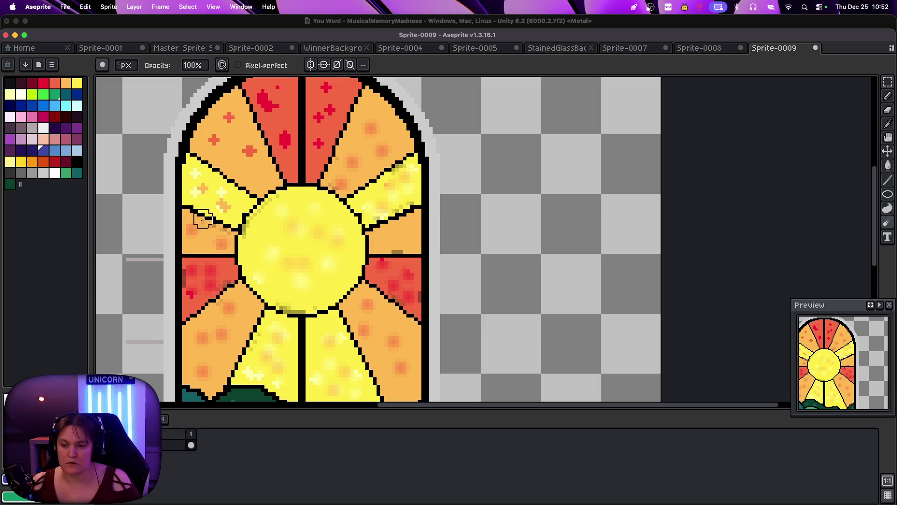
mouse_move(218, 147)
mouse_down()
mouse_move(226, 133)
mouse_move(240, 136)
mouse_move(256, 171)
mouse_up()
drag(282, 139, 274, 98)
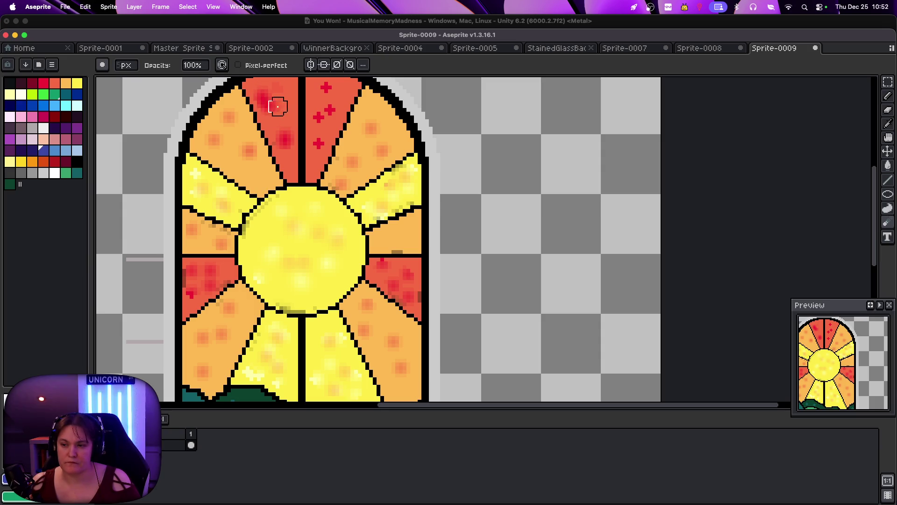
drag(327, 92, 320, 144)
Set the jumble brush to 0° angle, a smaller size and 24% opacity
scroll(311, 232, down, 1)
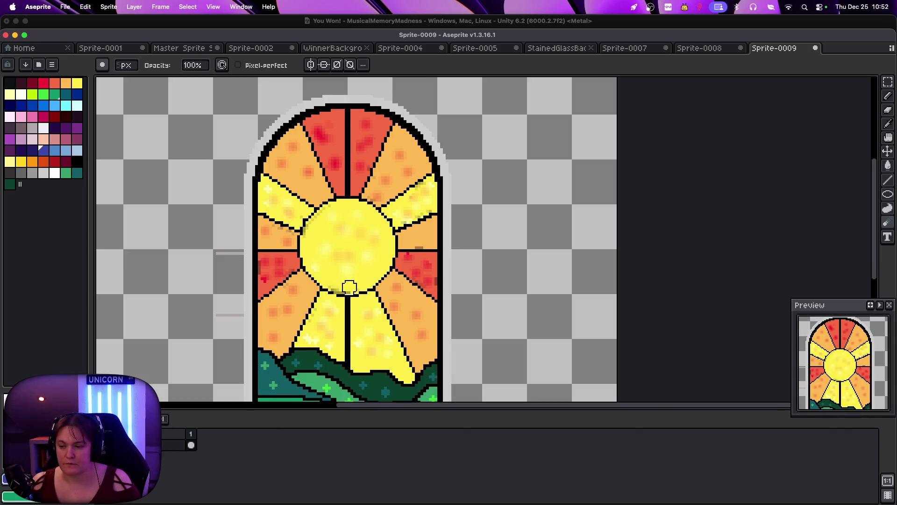
scroll(882, 236, down, 5)
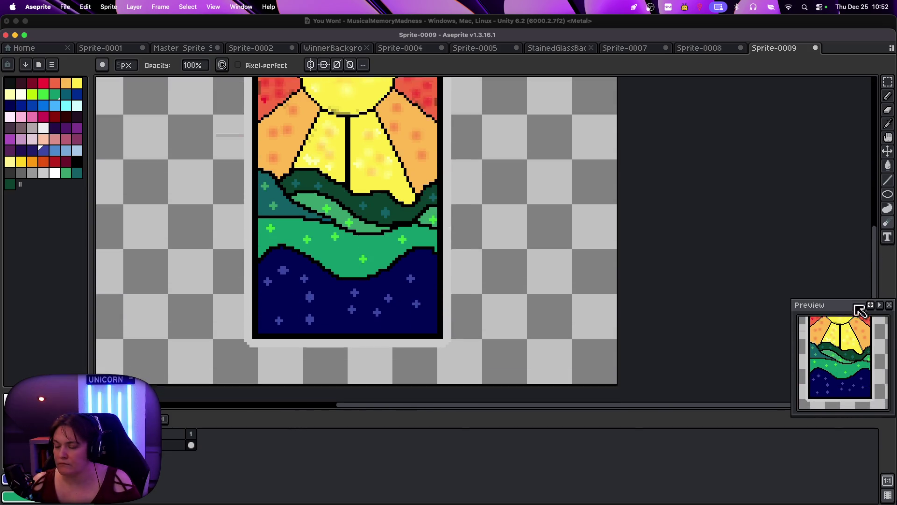
scroll(285, 164, up, 1)
scroll(285, 164, up, 1)
scroll(286, 161, down, 1)
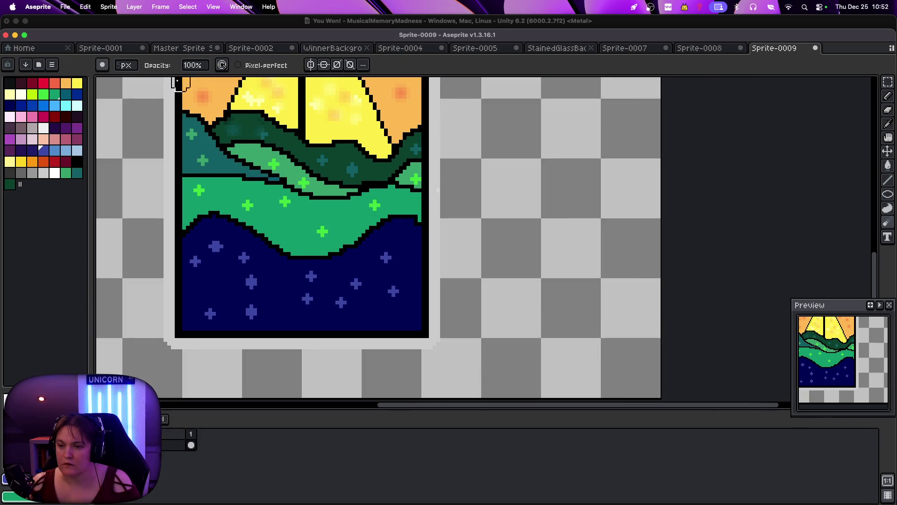
scroll(125, 69, down, 2)
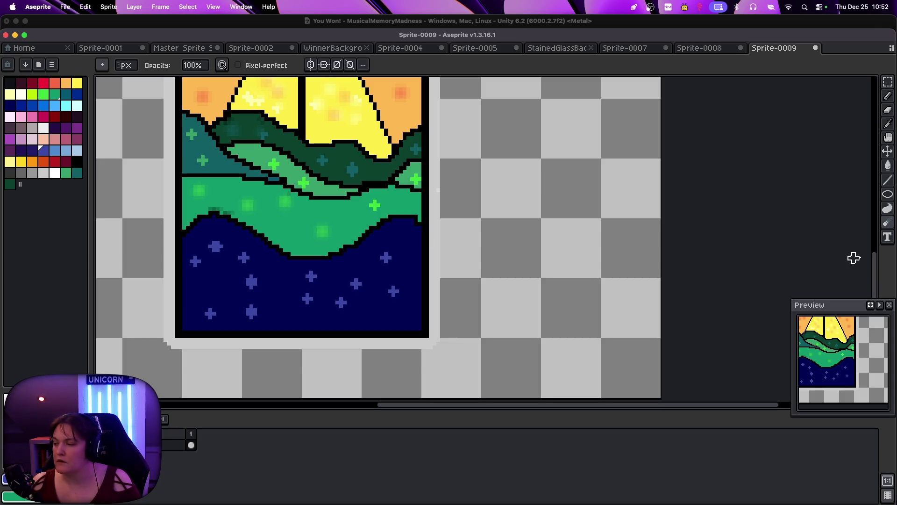
click(878, 223)
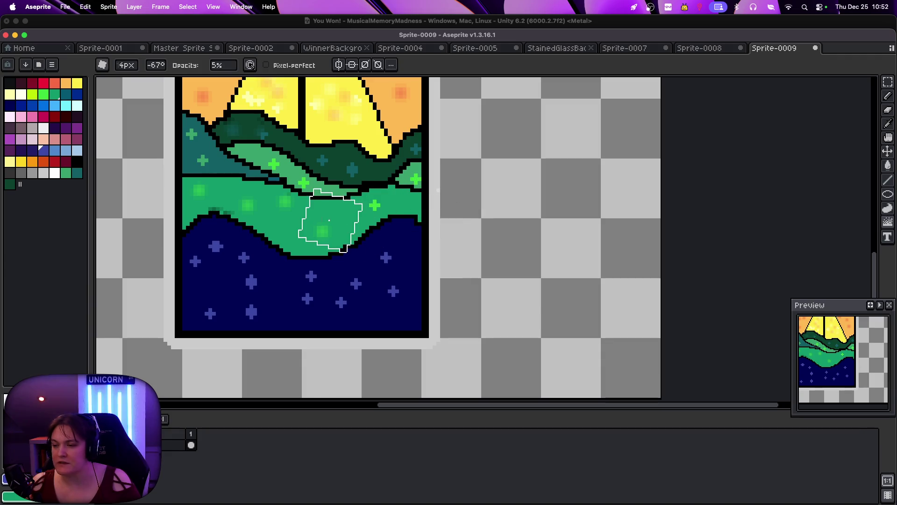
scroll(127, 66, down, 3)
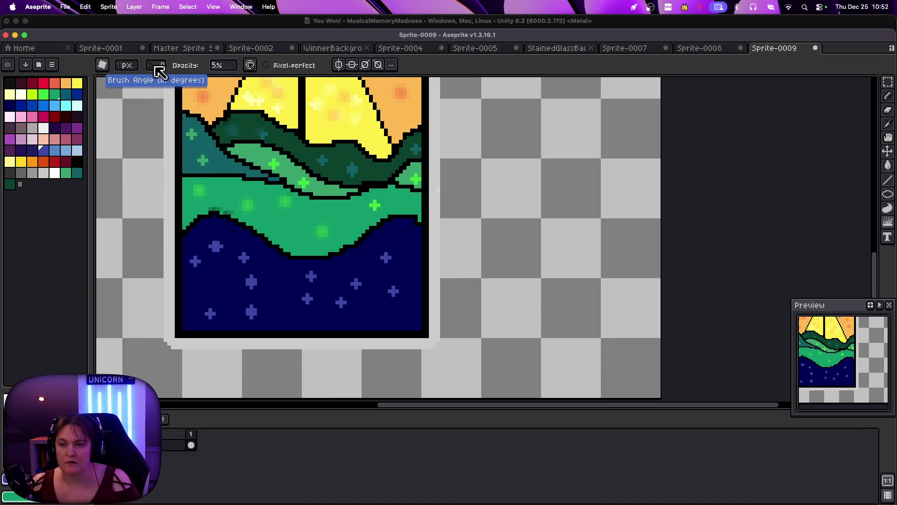
click(159, 66)
text(0)
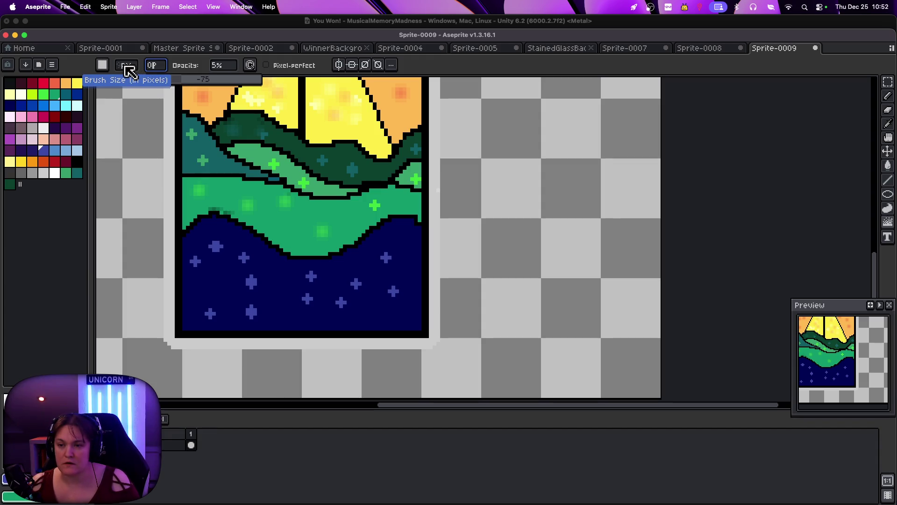
key(Return)
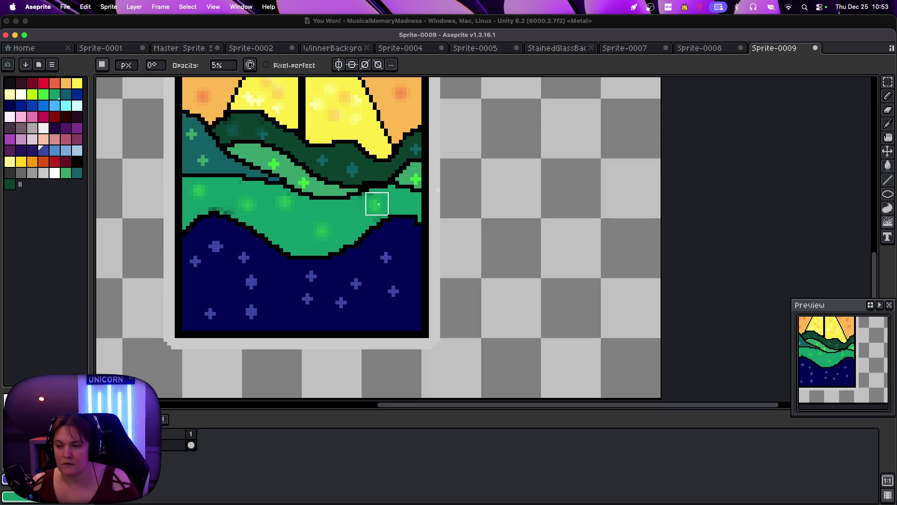
click(127, 70)
click(216, 65)
click(240, 80)
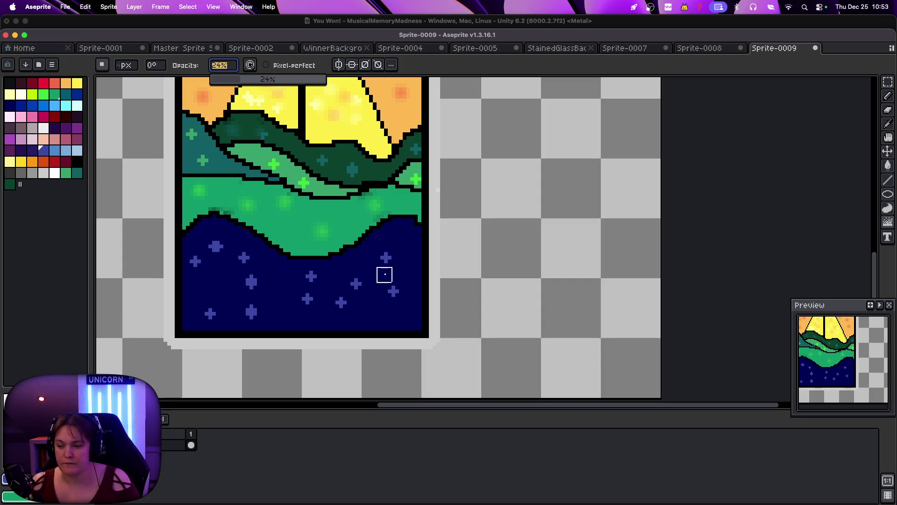
Dab faint dark blue over each bright blue star in the navy base pane
drag(384, 275, 392, 275)
click(341, 302)
click(307, 298)
click(252, 312)
click(210, 313)
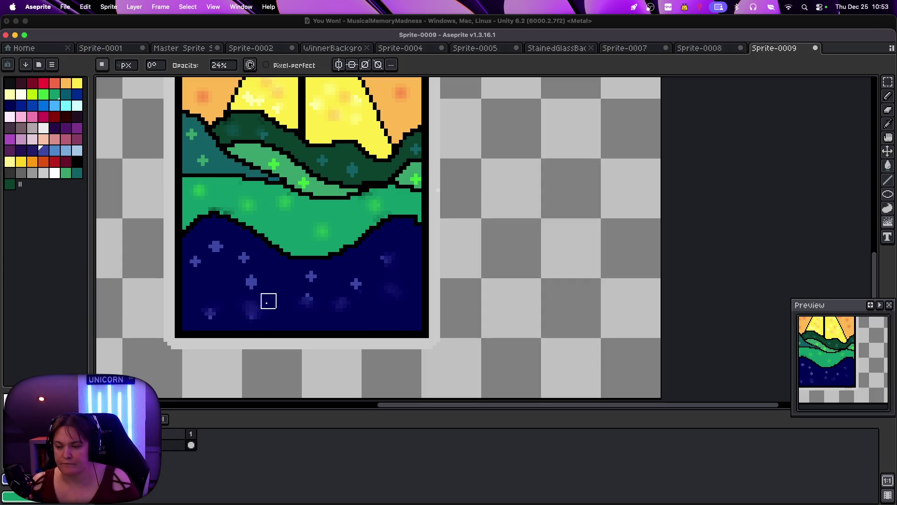
click(357, 284)
click(312, 276)
click(252, 282)
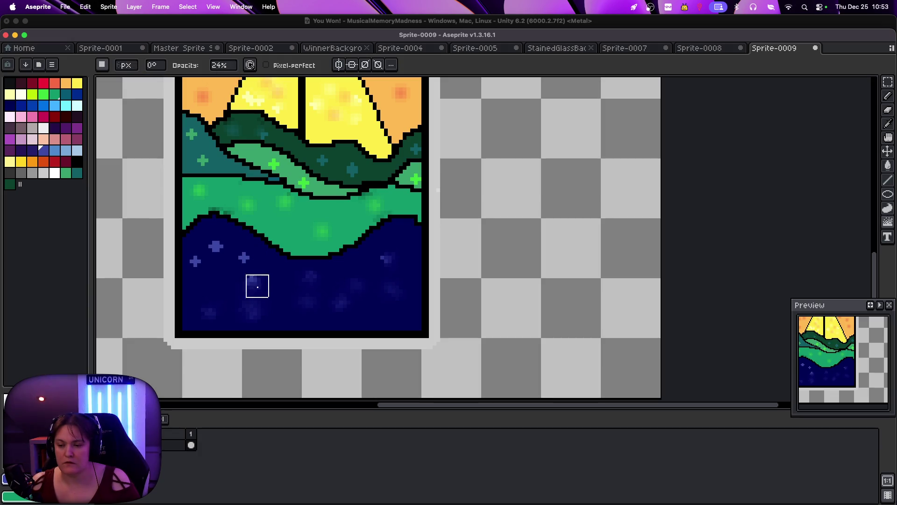
click(244, 258)
click(215, 246)
click(195, 260)
click(299, 304)
click(355, 293)
click(388, 252)
click(332, 293)
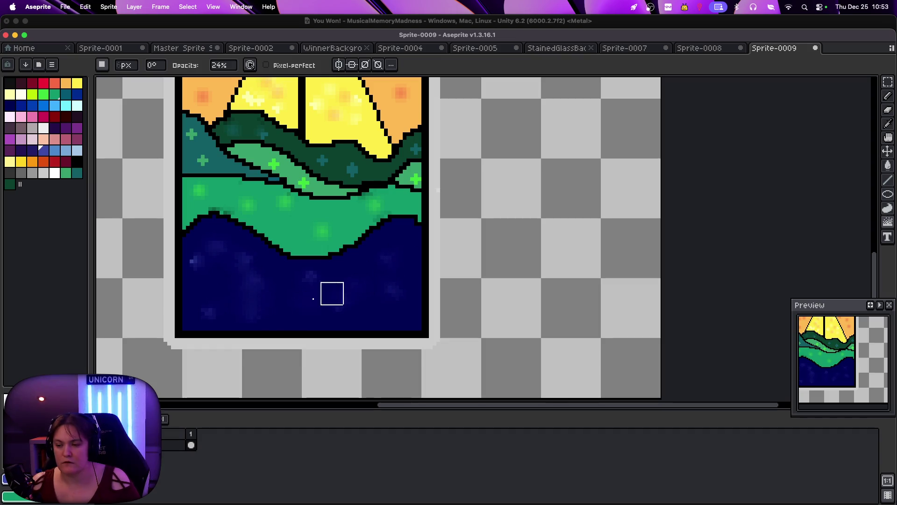
click(887, 82)
click(873, 81)
Magic Wand the black leading outlines and lift them off the artwork
click(428, 180)
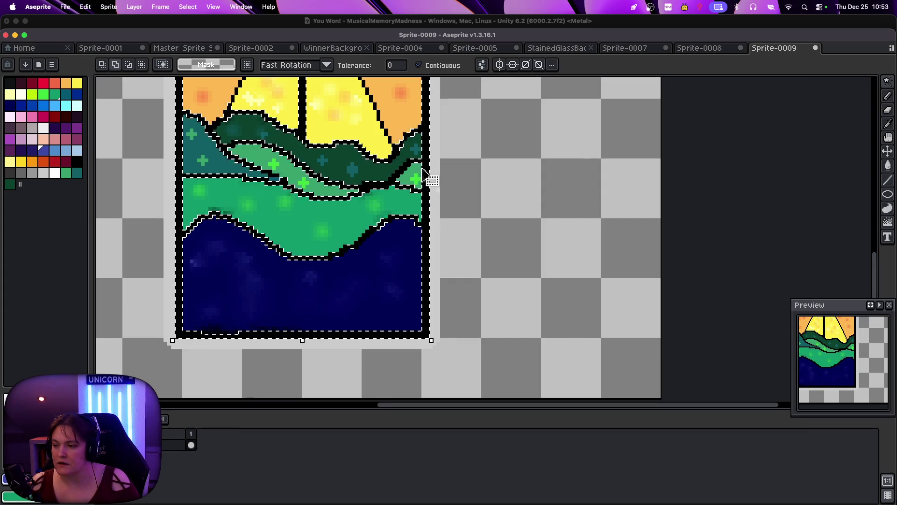
drag(873, 263, 759, 239)
click(359, 174)
key(super+z)
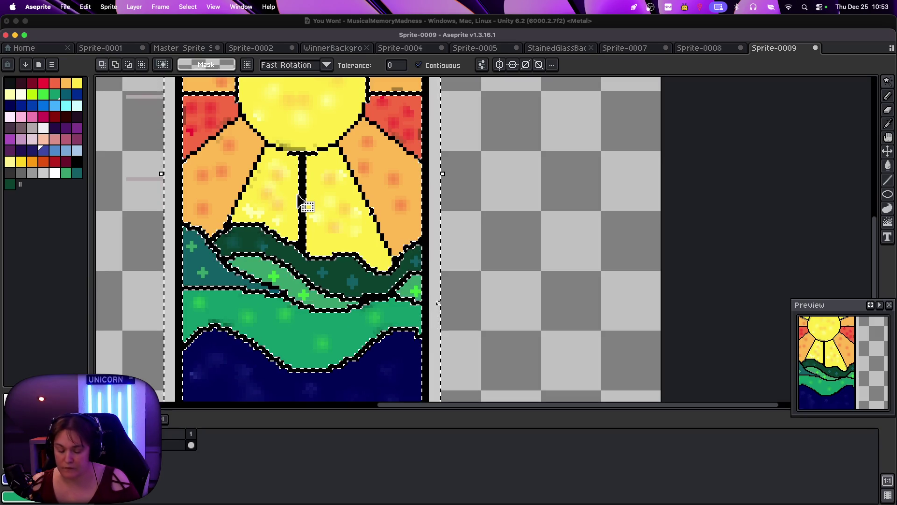
key(super+d)
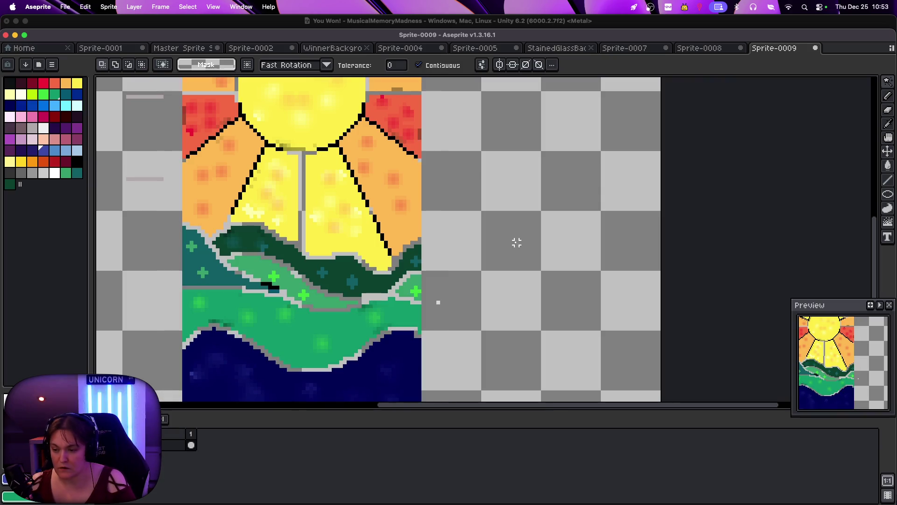
key(minus)
Blur the dark-blue pane's bottom and side edges with a larger brush, then paste the outlines back
click(887, 222)
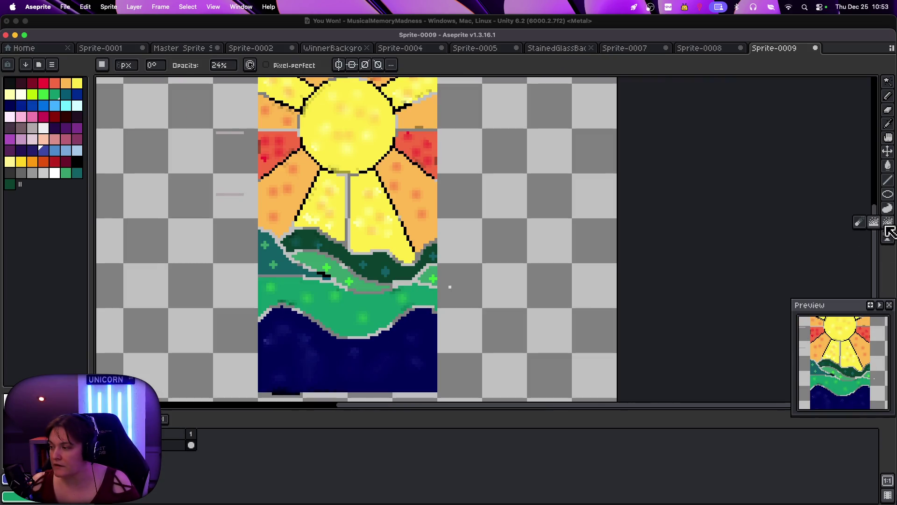
click(126, 65)
mouse_move(343, 381)
mouse_down()
mouse_move(401, 367)
mouse_move(267, 328)
mouse_move(370, 327)
mouse_move(320, 380)
mouse_move(426, 325)
mouse_move(409, 295)
mouse_move(435, 257)
mouse_move(415, 280)
mouse_move(296, 250)
mouse_move(262, 269)
mouse_move(374, 330)
mouse_move(427, 296)
mouse_move(345, 287)
mouse_move(295, 272)
mouse_move(267, 250)
mouse_move(330, 364)
mouse_move(267, 373)
mouse_move(423, 381)
mouse_move(429, 333)
mouse_up()
key(super+v)
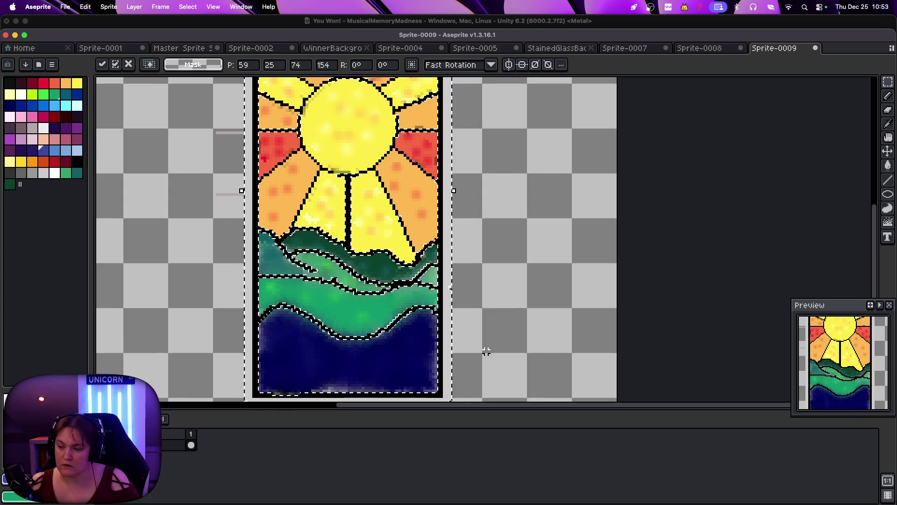
scroll(492, 320, down, 5)
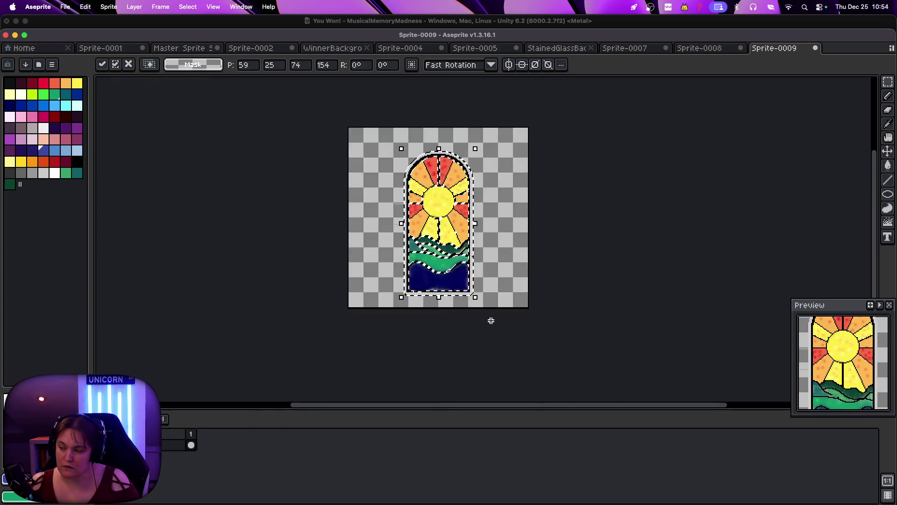
Commit the pasted outlines, then undo back to the artwork without outlines
scroll(490, 313, up, 3)
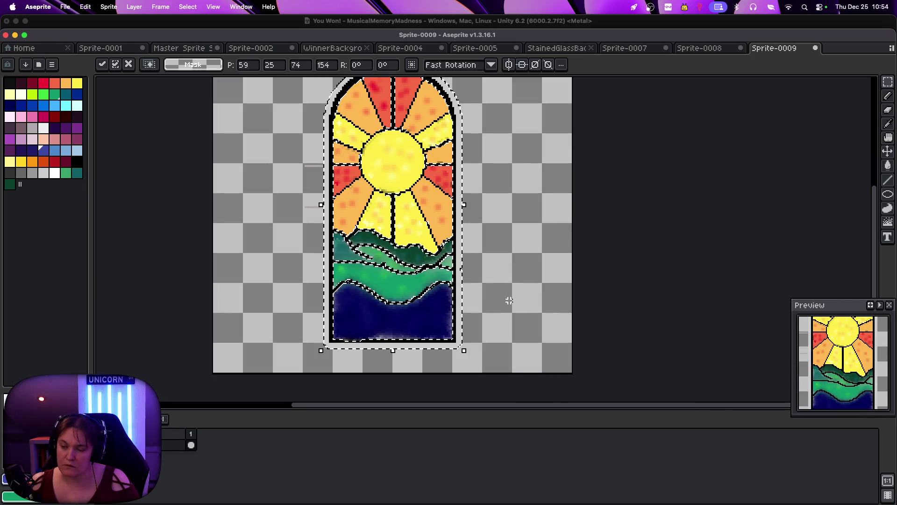
click(529, 304)
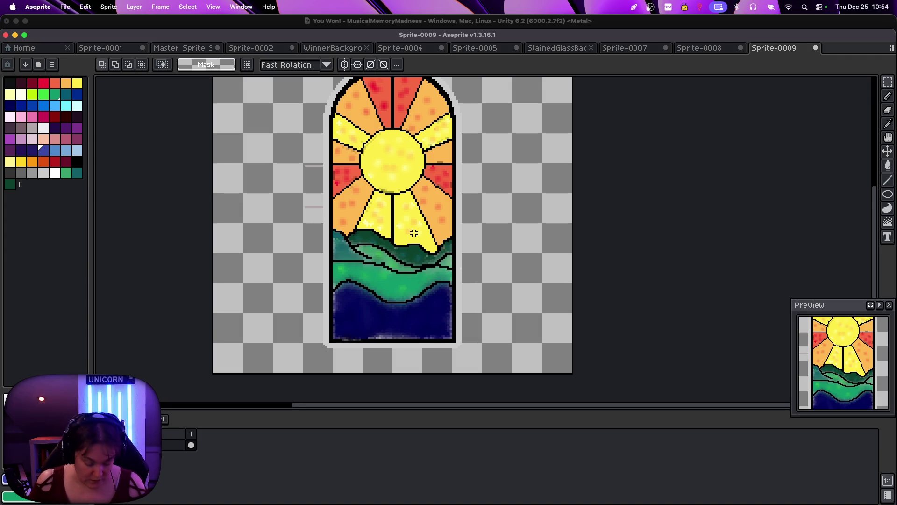
key(super+z)
key(super+z)
key(super+z)
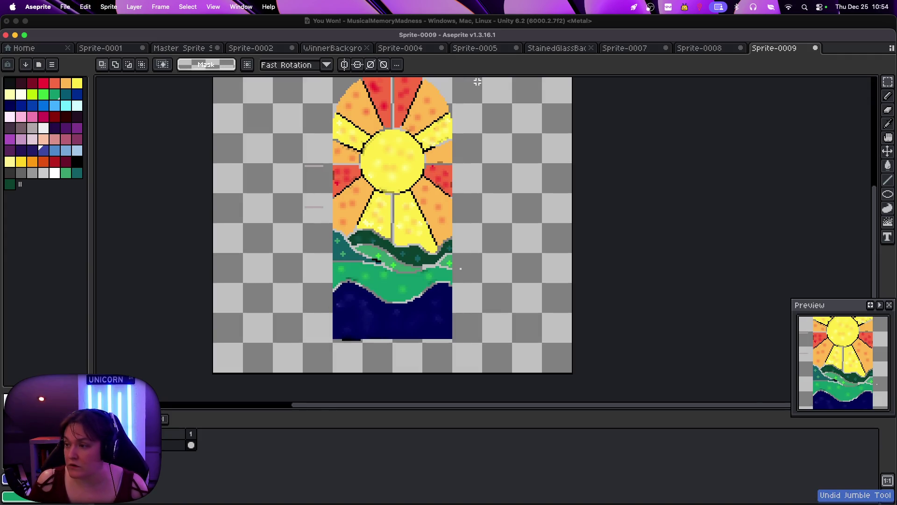
Check Sprite-0008 and Sprite-0007, then bring the Pages design document forward, shifted right
click(713, 50)
click(629, 49)
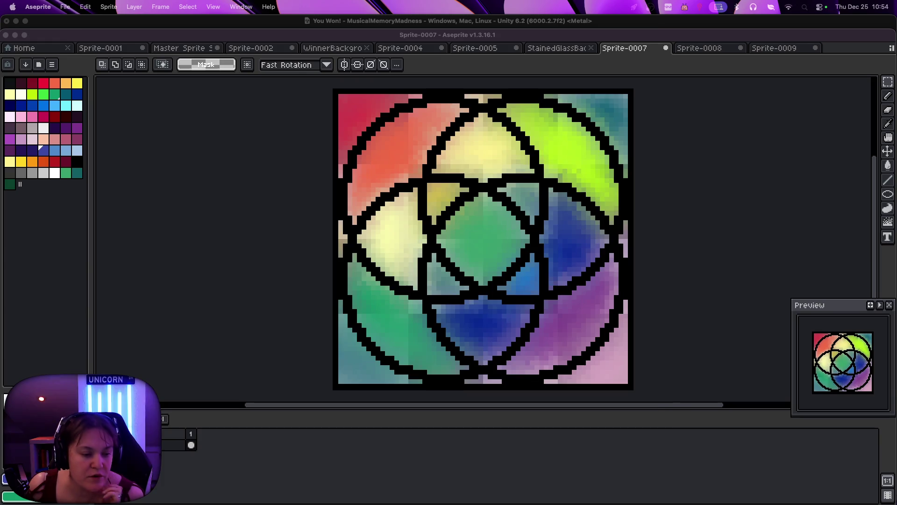
key(super+Tab)
drag(193, 40, 392, 37)
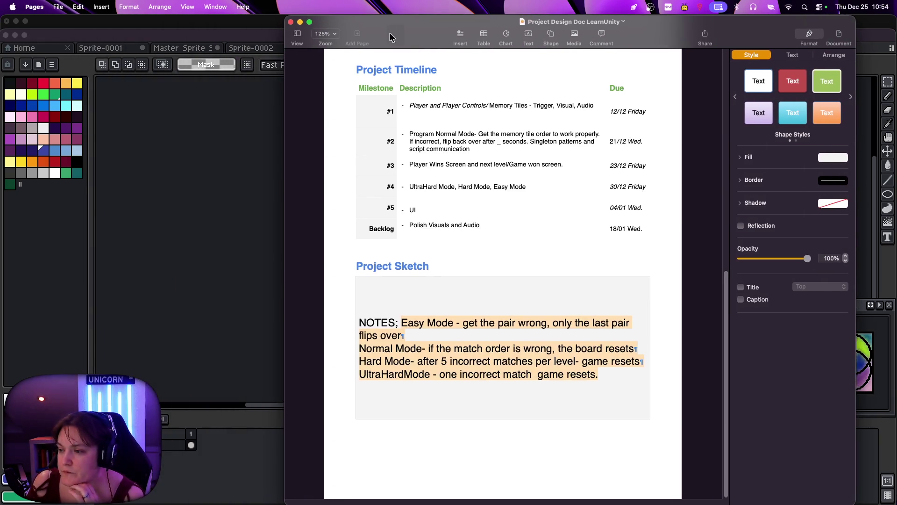
Inspect the Project Timeline table in Pages, then return to the Unity project
click(613, 164)
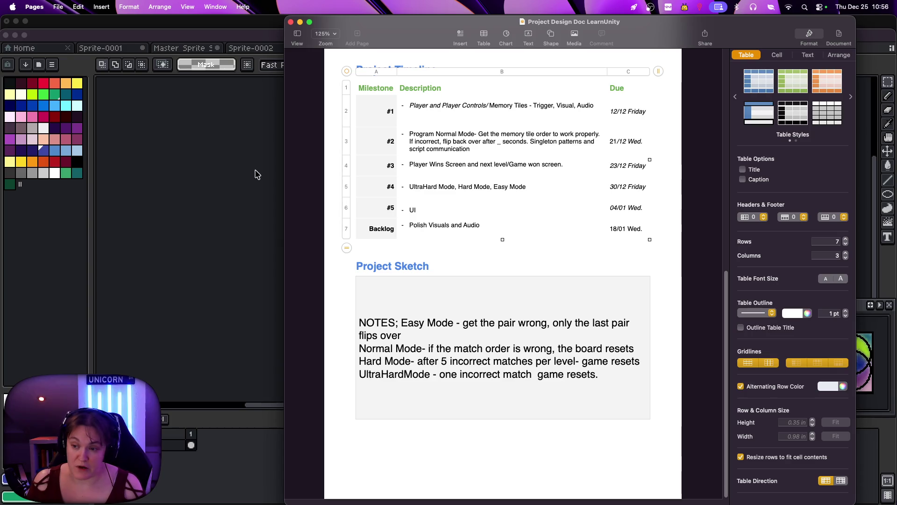
click(193, 24)
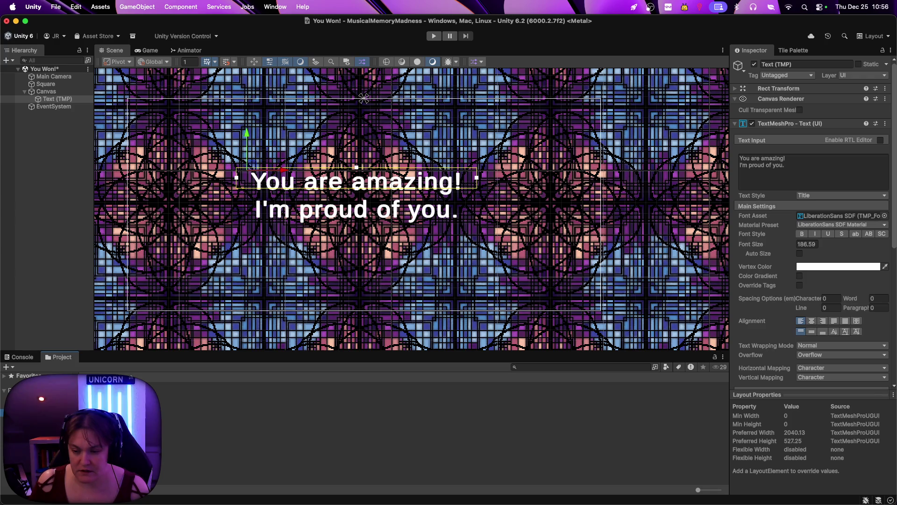
Save the You Won! scene, step through SixteenTiles and EightTiles, and zoom into FourTiles
double_click(224, 401)
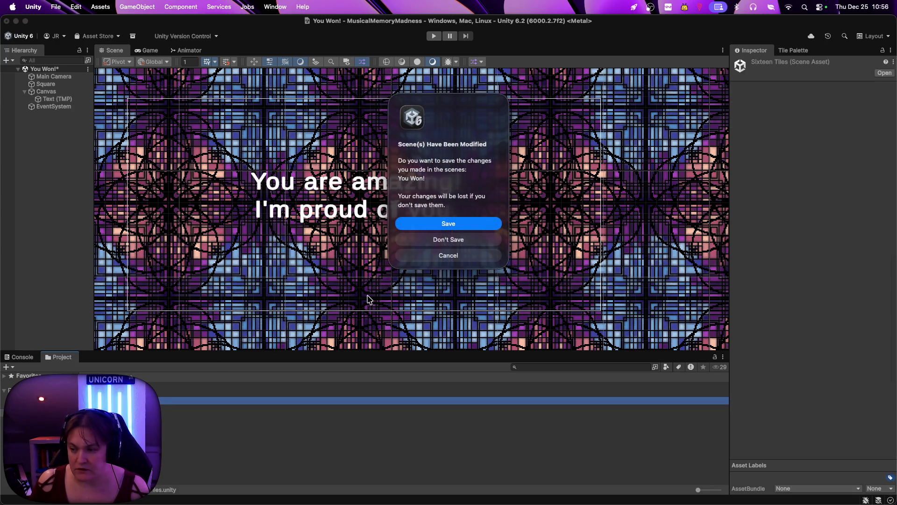
click(448, 223)
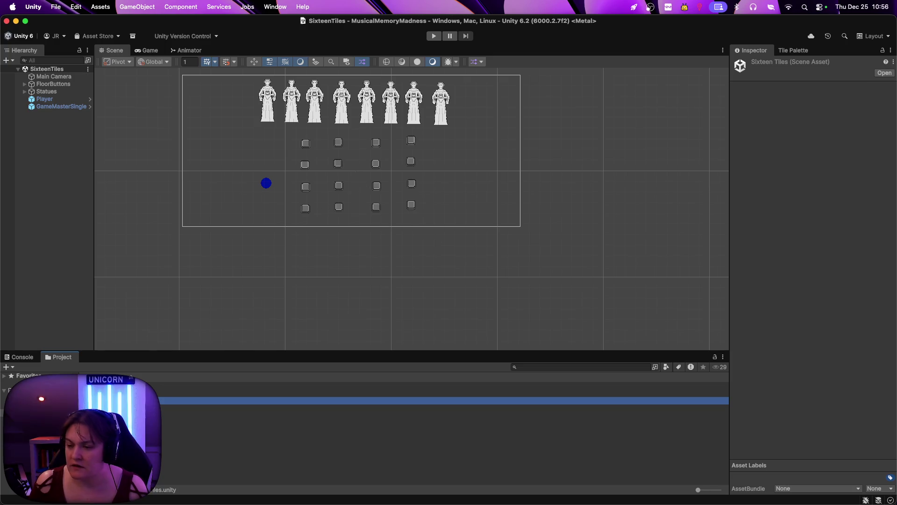
click(328, 393)
double_click(327, 386)
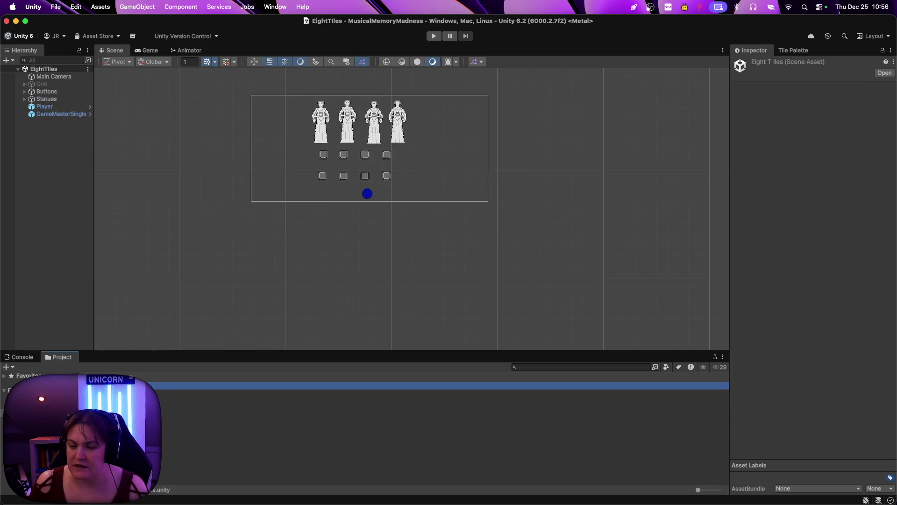
double_click(327, 393)
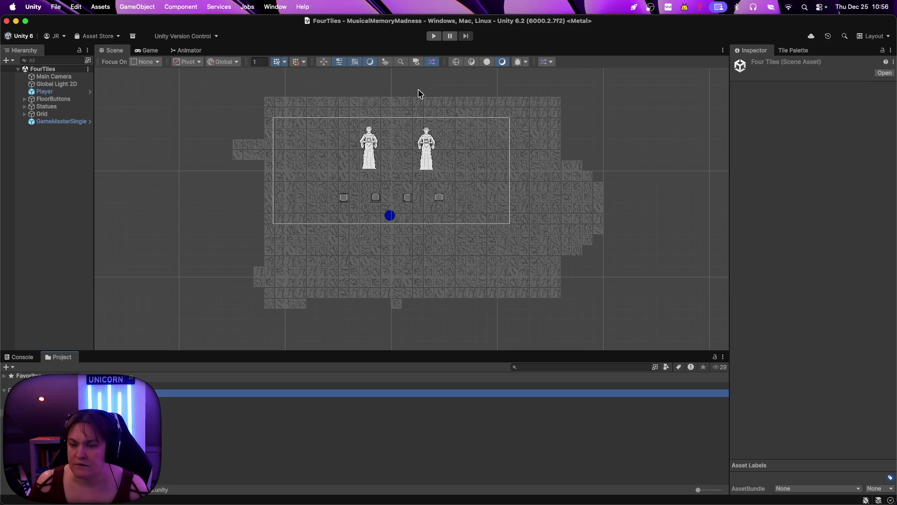
scroll(400, 157, up, 4)
scroll(401, 157, up, 2)
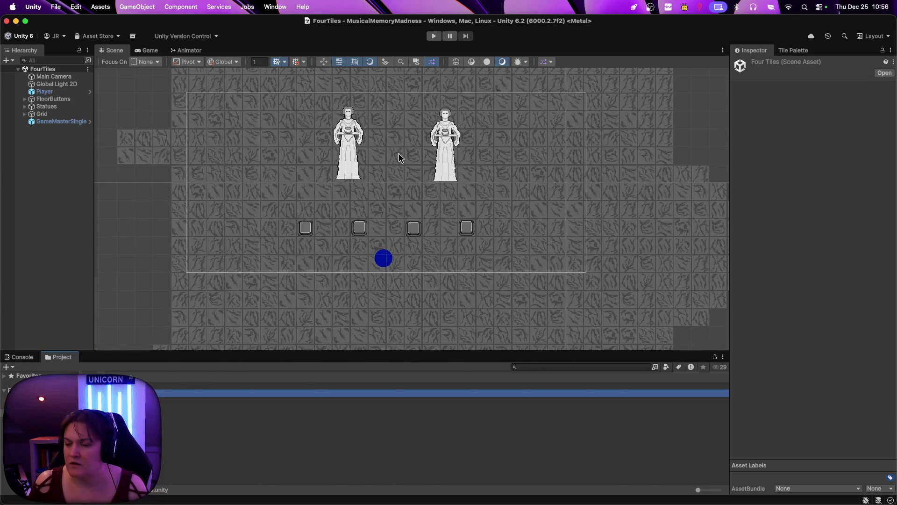